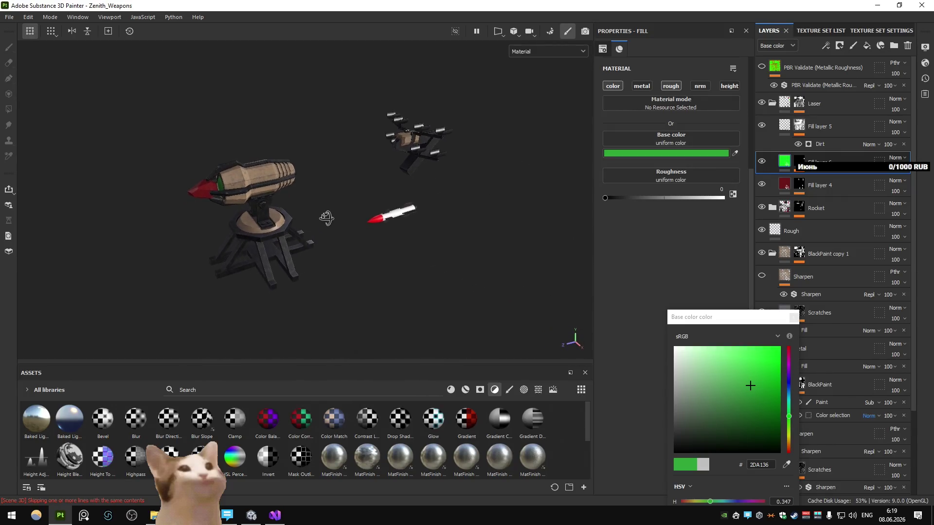
- In the texture export settings, choose the Unity HD Render Pipeline (Metallic Standard) output template
key("ctrl+shift+e")
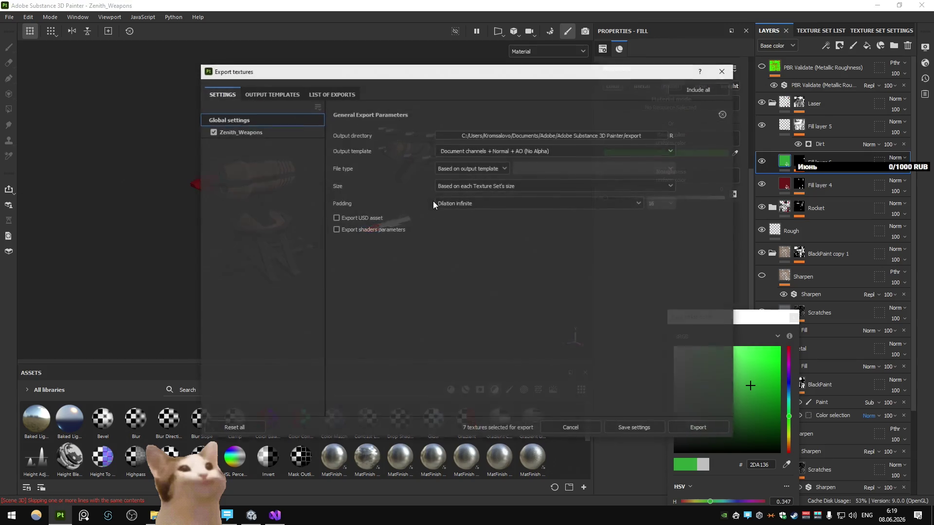
left_click(494, 149)
scroll(490, 192, "down", 4)
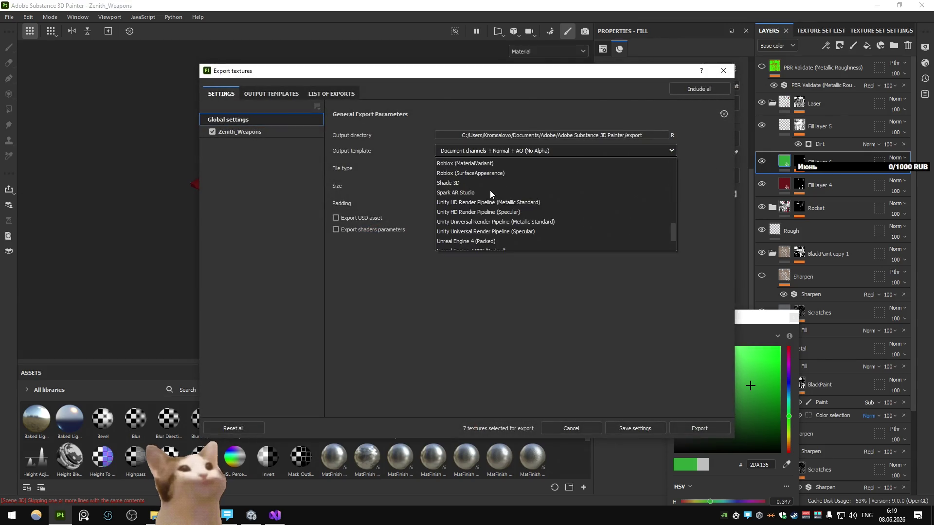
scroll(489, 191, "down", 3)
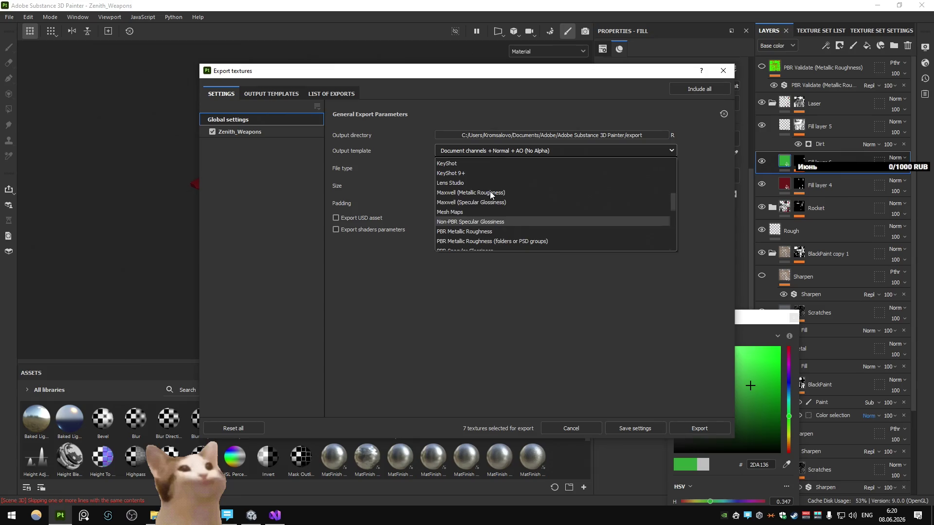
scroll(489, 191, "up", 4)
scroll(489, 191, "down", 4)
scroll(490, 194, "down", 5)
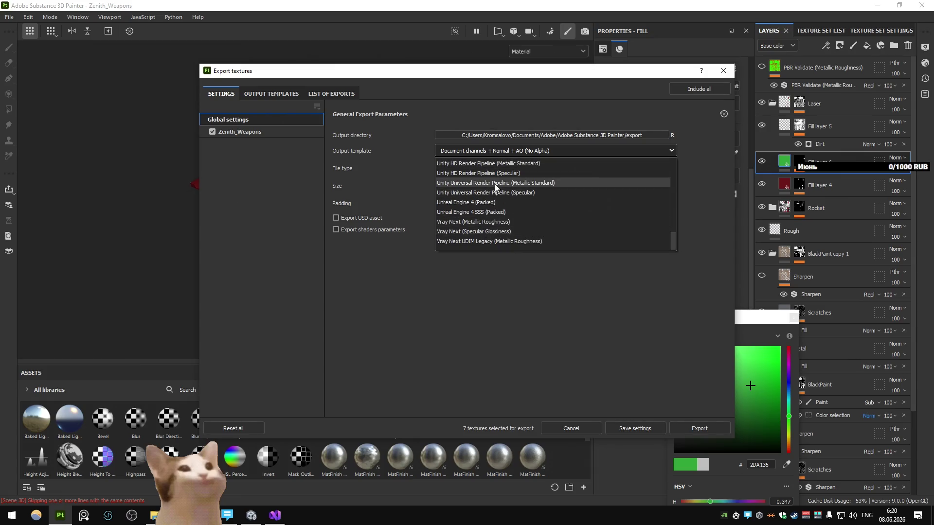
left_click(485, 192)
- Preview the list of exports, then select the Unity HDRP (Metallic Standard) preset under Output Templates
left_click(278, 93)
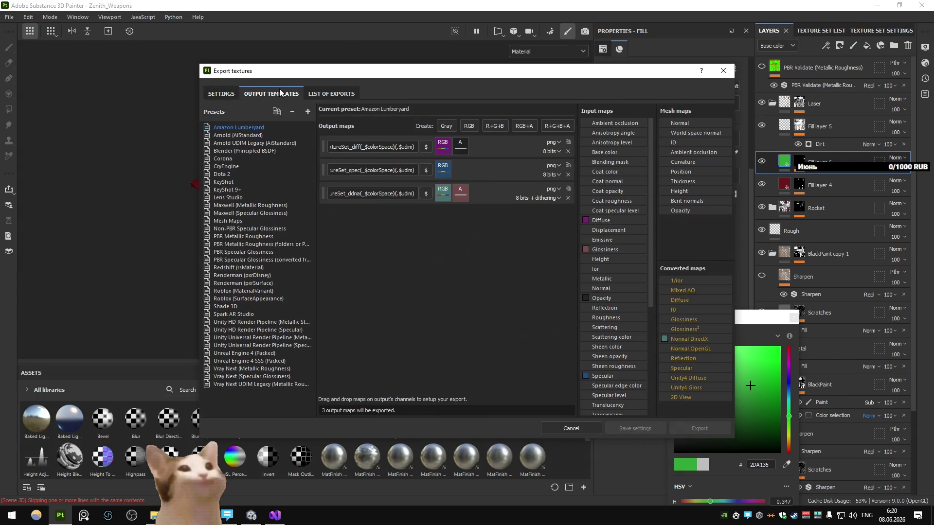
left_click(322, 92)
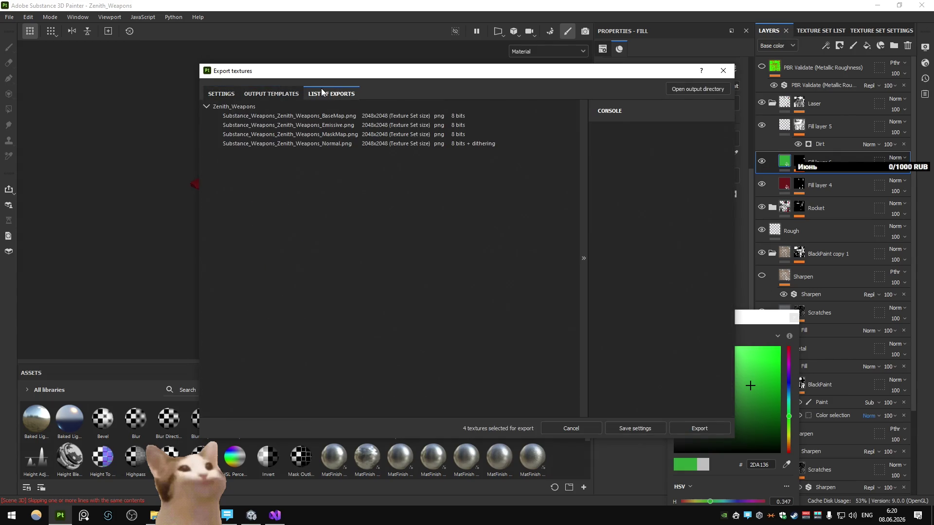
left_click(287, 95)
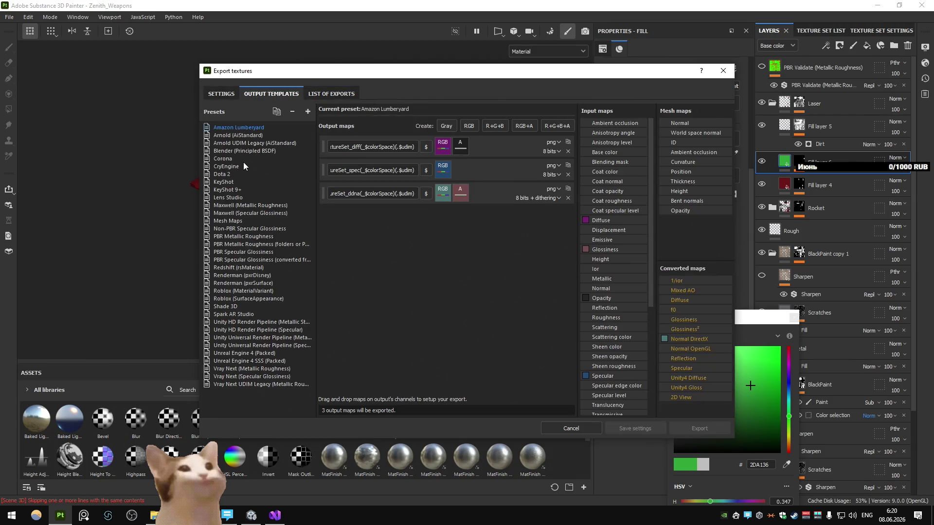
left_click(253, 322)
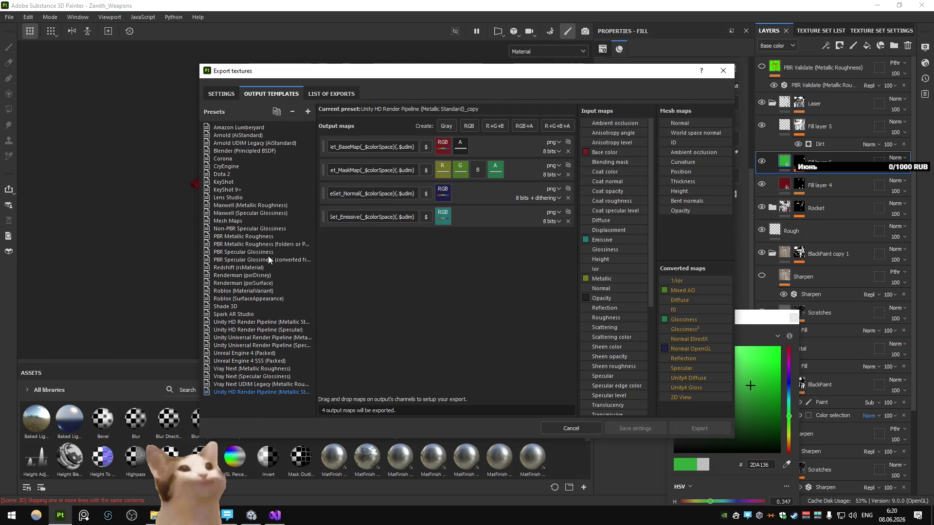
- Duplicate the Unity HDRP export preset and give the copy a custom name
left_click(276, 111)
type("Kromsal")
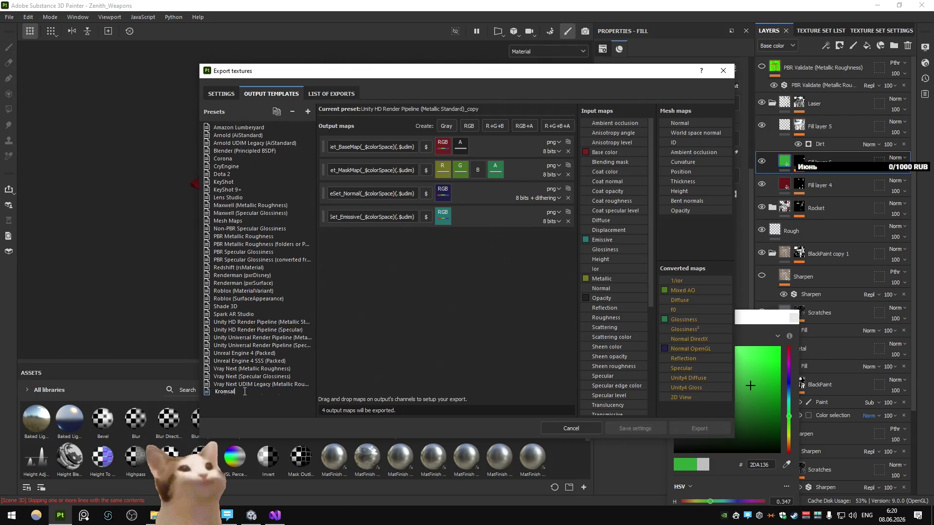
type("ovo")
key("Return")
- Strip the $mesh_ prefix from the base, normal and emissive map file names
double_click(348, 147)
left_click(348, 147)
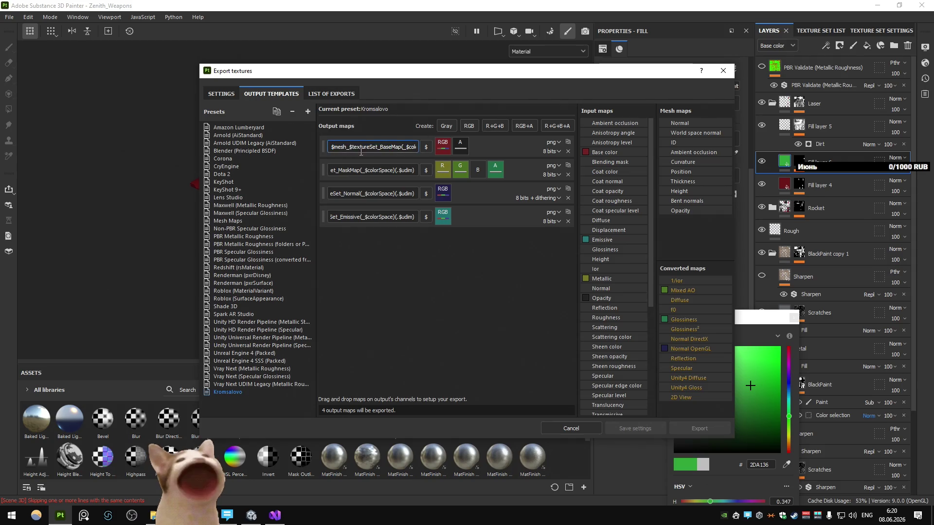
key("BackSpace")
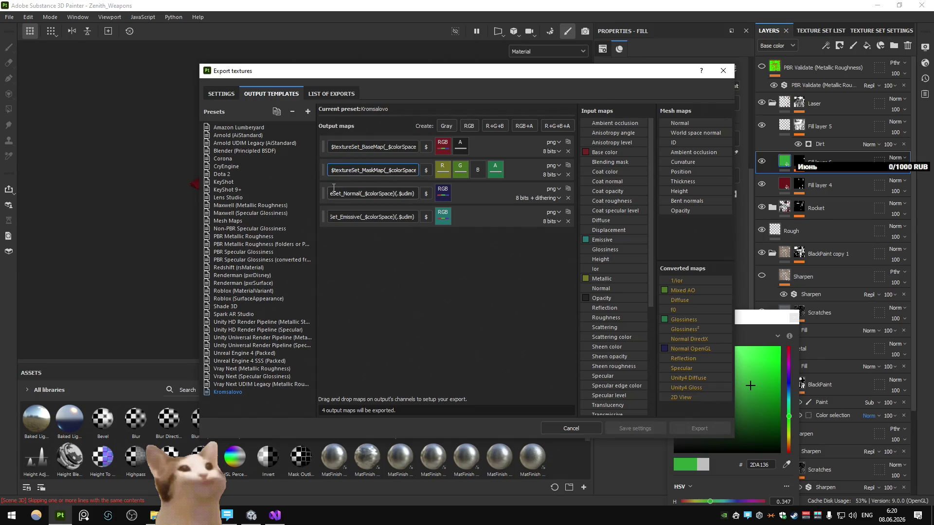
double_click(334, 193)
key("BackSpace")
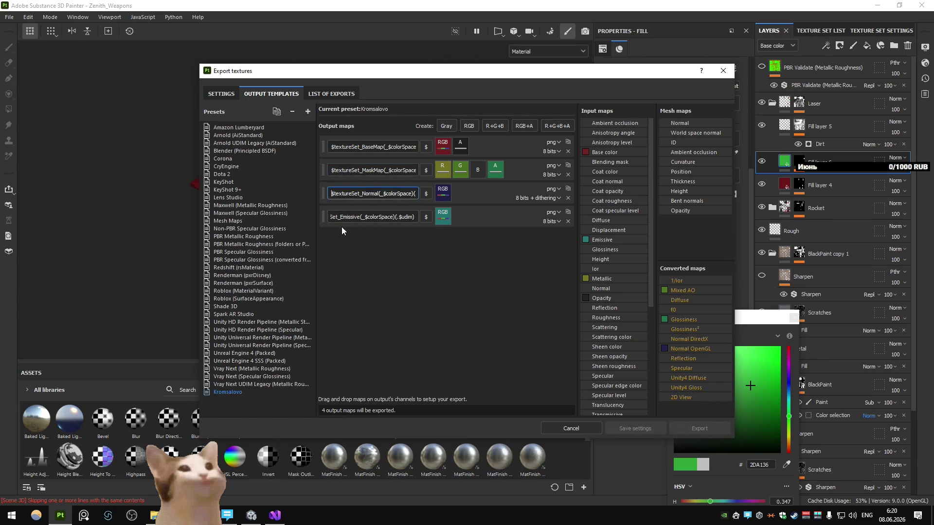
double_click(334, 217)
- Rename the MaskMap output to HDRP and start renaming BaseMap to Albedo
double_click(378, 171)
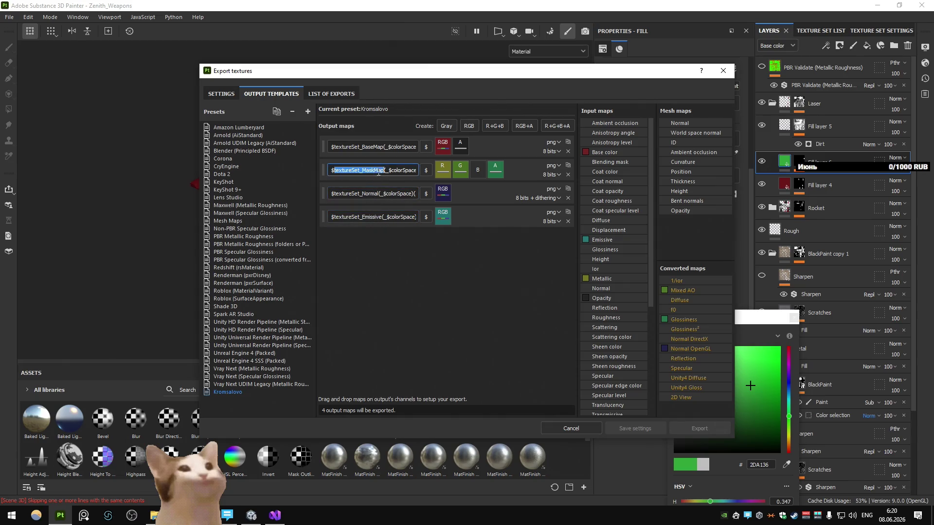
key("BackSpace")
key("BackSpace")
key("BackSpace")
type("H")
double_click(383, 148)
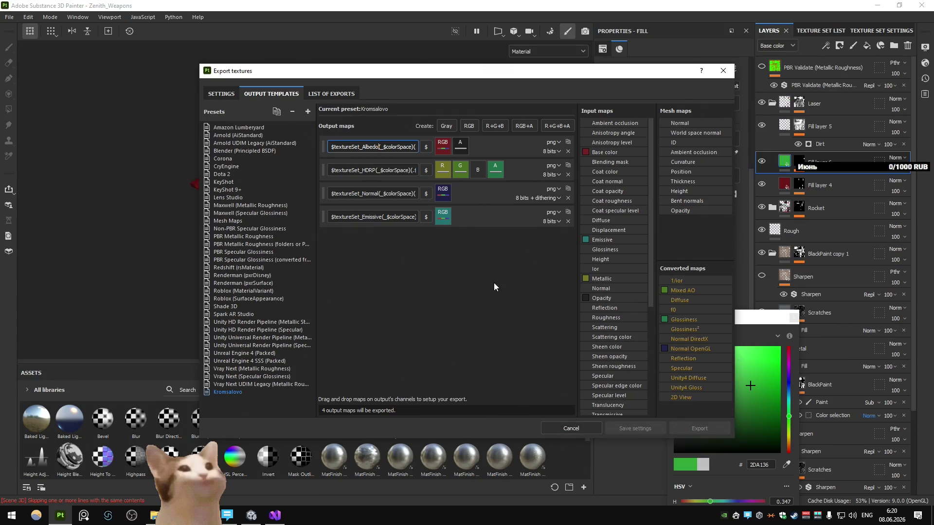
- Select the custom preset as the export output template
left_click(220, 94)
left_click(540, 151)
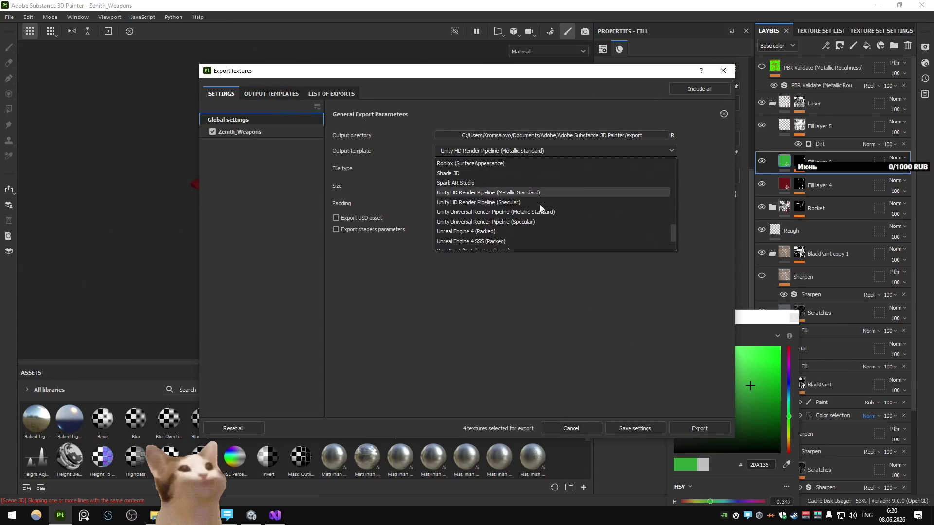
left_click(576, 245)
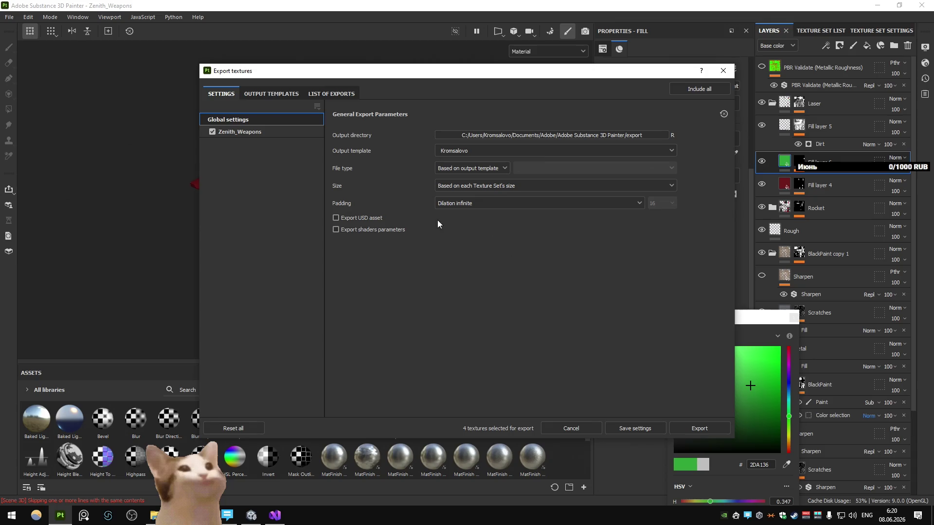
- Set the output directory to the project's Assets/Textures/Cars/Zenith folder
left_click(540, 135)
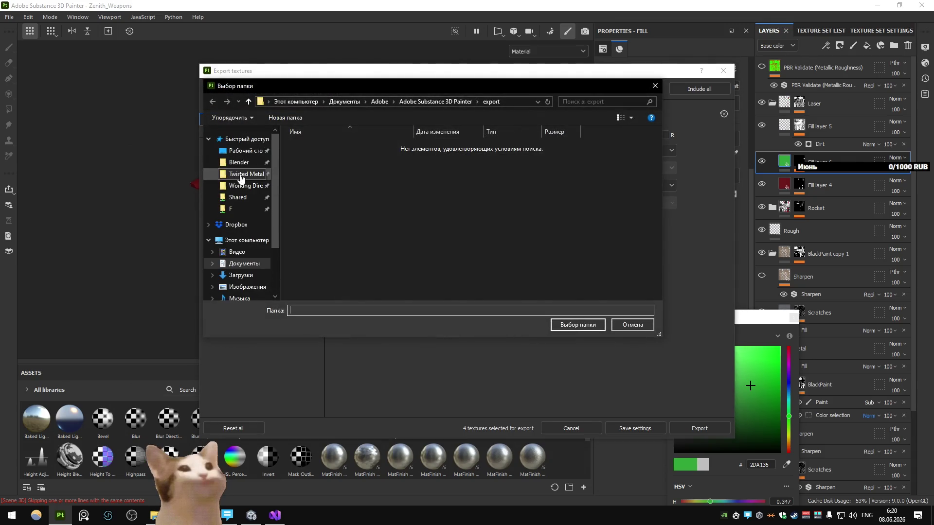
left_click(246, 173)
double_click(351, 153)
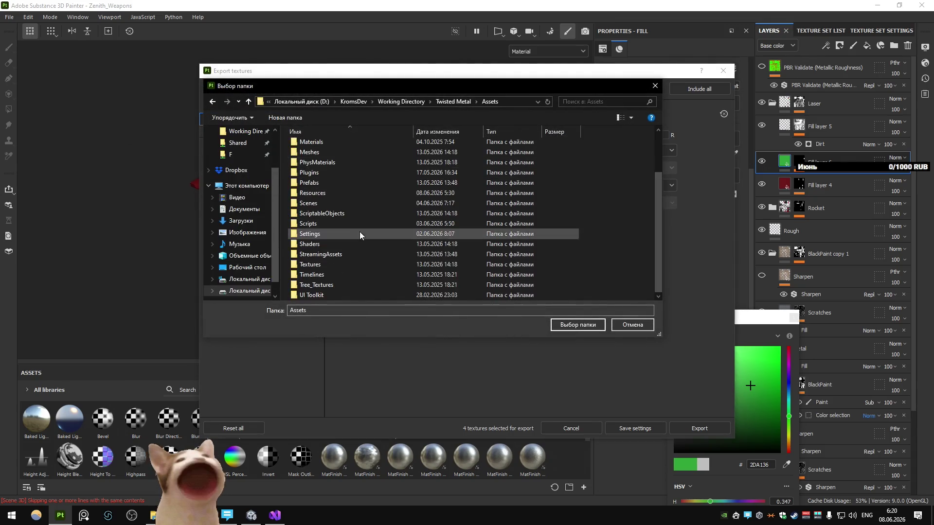
double_click(321, 264)
double_click(322, 142)
scroll(324, 168, "down", 2)
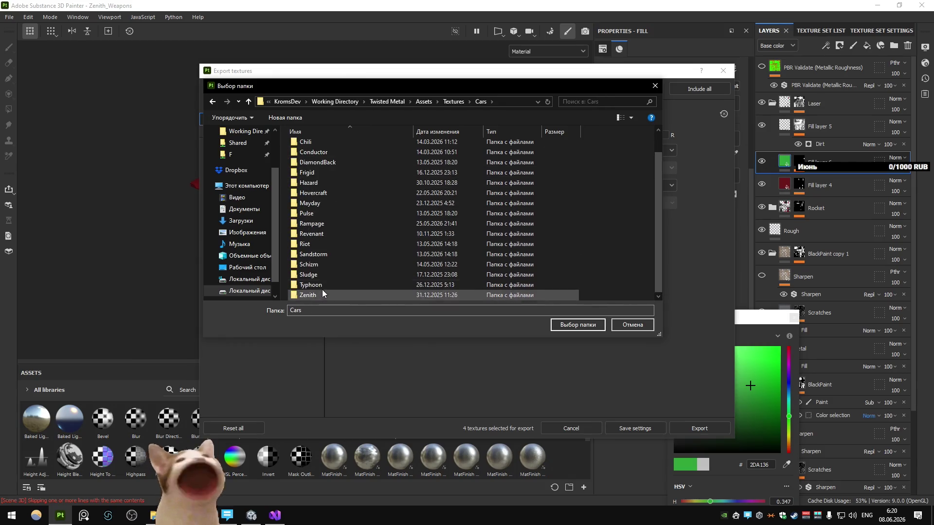
left_click(322, 290)
double_click(321, 290)
key("BackSpace")
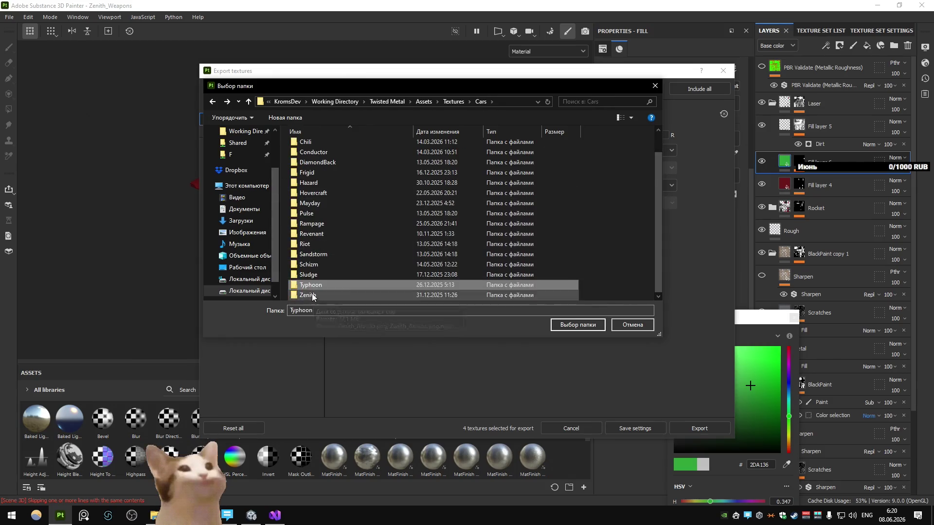
double_click(311, 295)
left_click(578, 325)
- Export the 2048×2048 Zenith_Weapons textures and switch to Unity
left_click(687, 425)
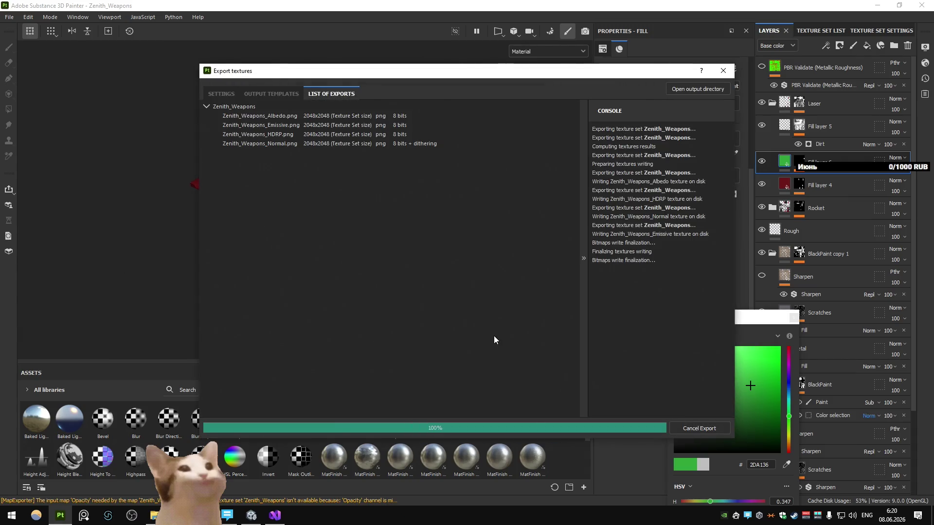
left_click(575, 428)
key("alt+Tab")
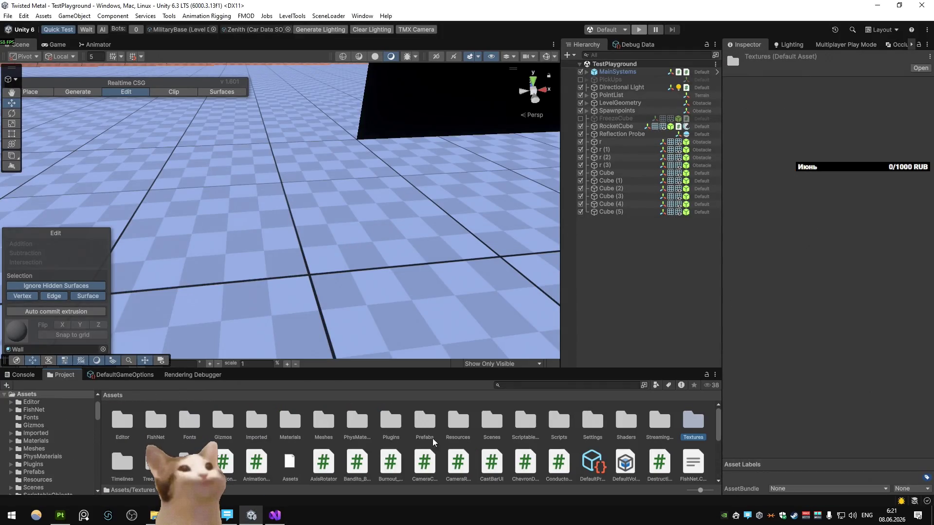
- Browse the Meshes > Cars > Zenith folder and glance at the Mortar model in Blender
double_click(324, 419)
double_click(122, 421)
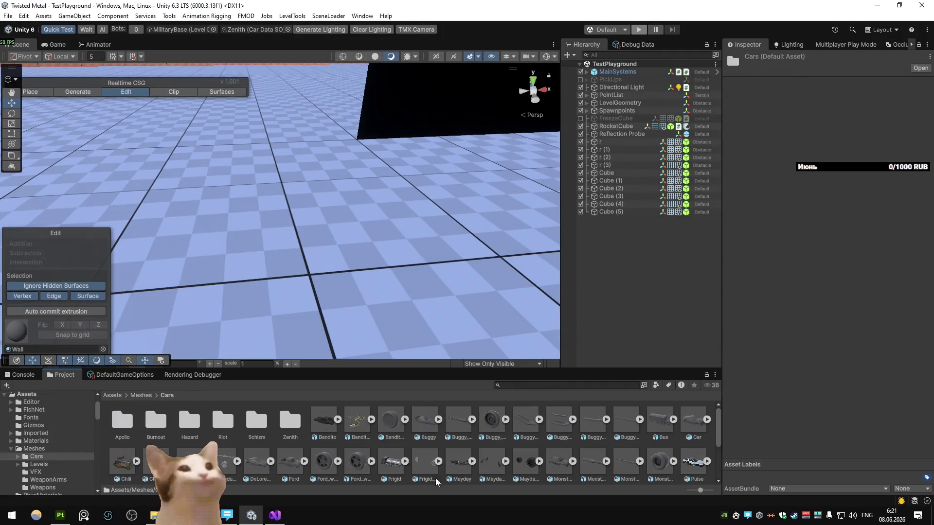
double_click(293, 433)
left_click(112, 395)
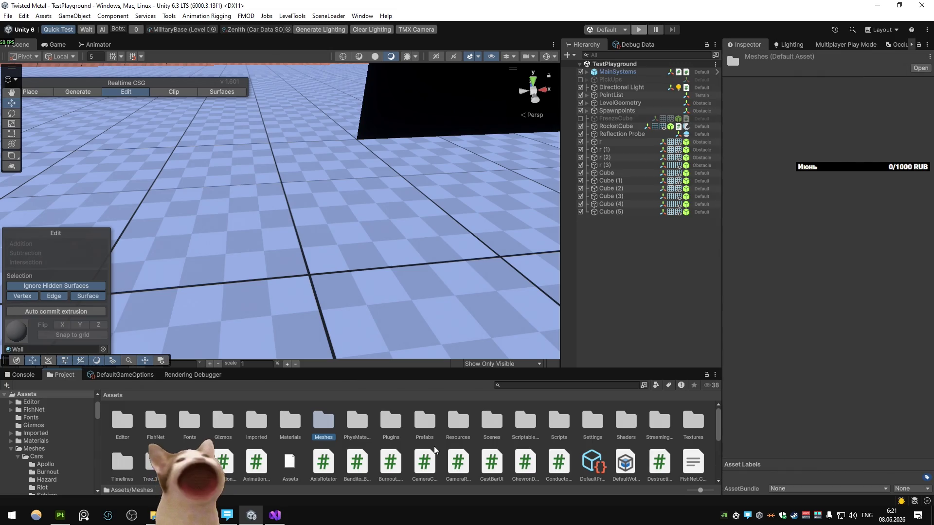
key("alt+Tab")
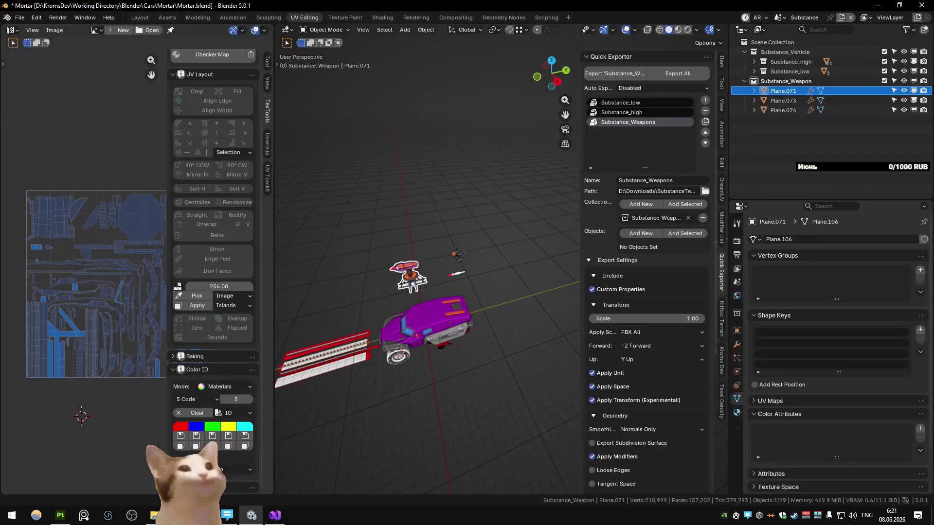
key("alt+Tab")
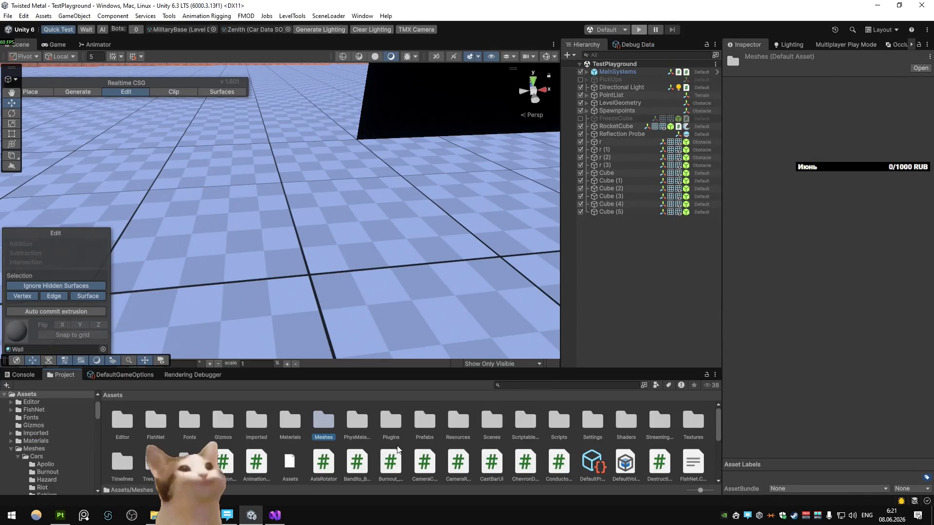
- Open Materials > Cars > Zenith and select the new Zenith 1 material
double_click(290, 421)
double_click(189, 421)
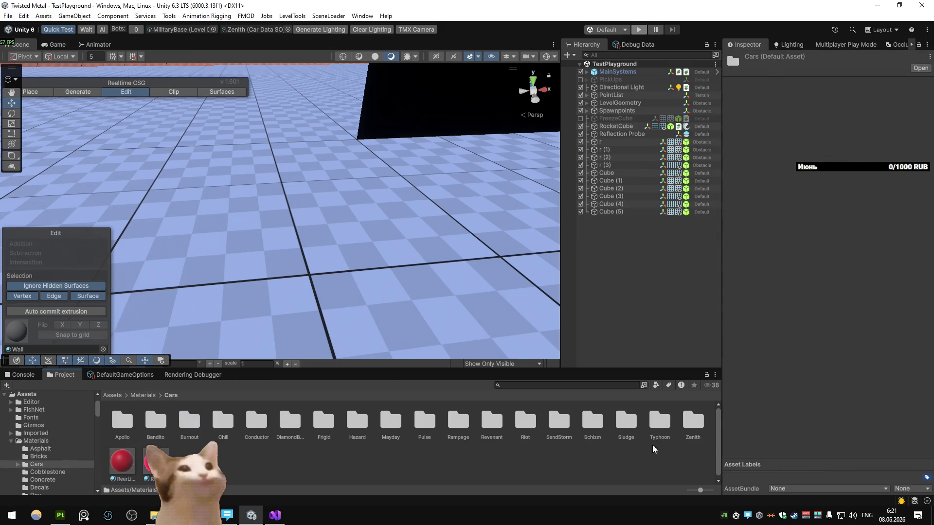
double_click(692, 420)
left_click(156, 420)
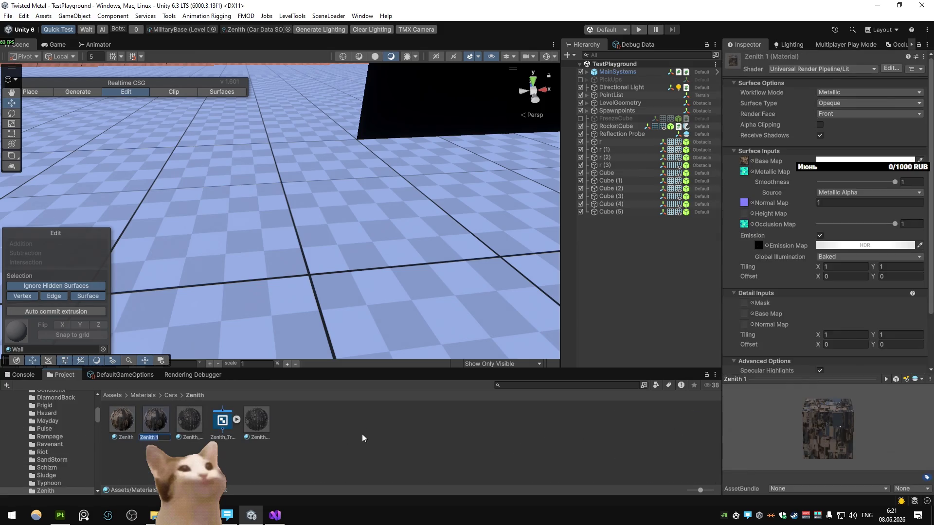
- Rename the material to Zenith_Weapons and assign the Zenith albedo and occlusion textures to its slots
type("_Weapons")
key("Return")
left_click(744, 161)
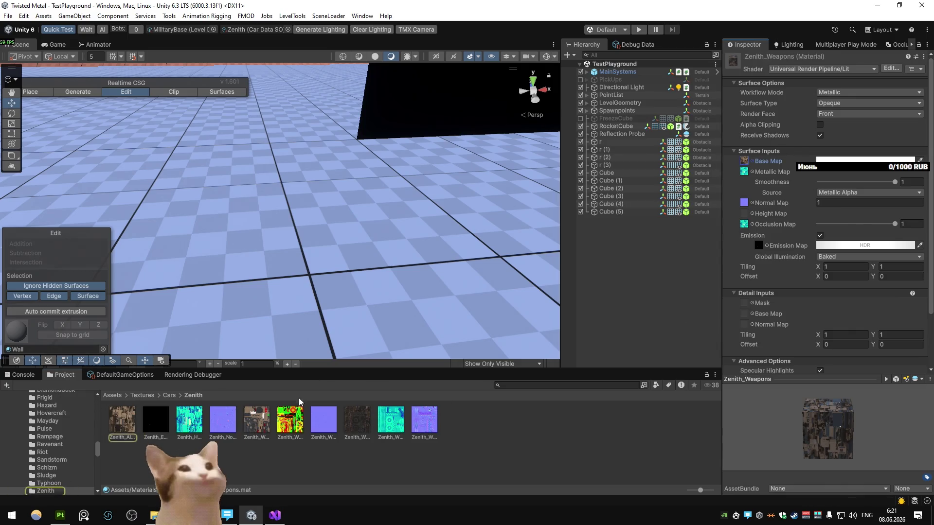
left_click_drag(256, 419, 701, 198)
left_click_drag(744, 164, 744, 163)
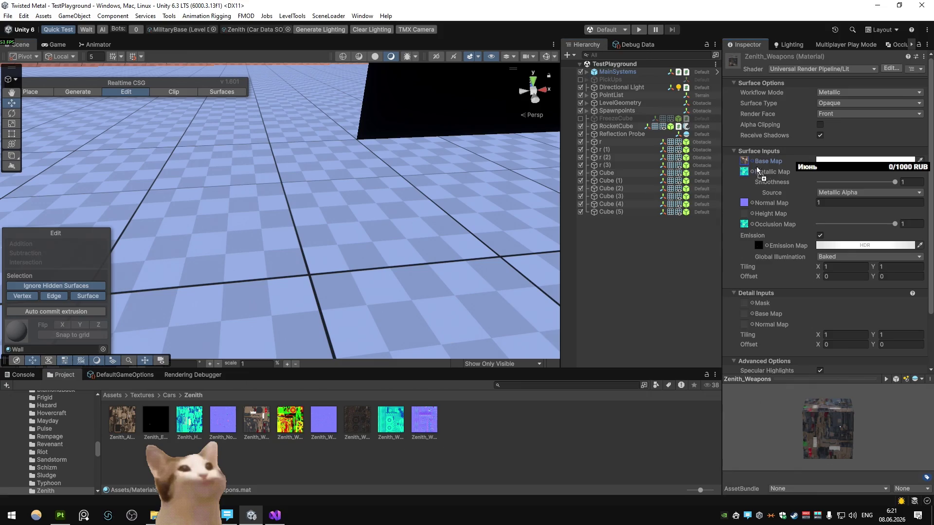
left_click_drag(290, 419, 744, 225)
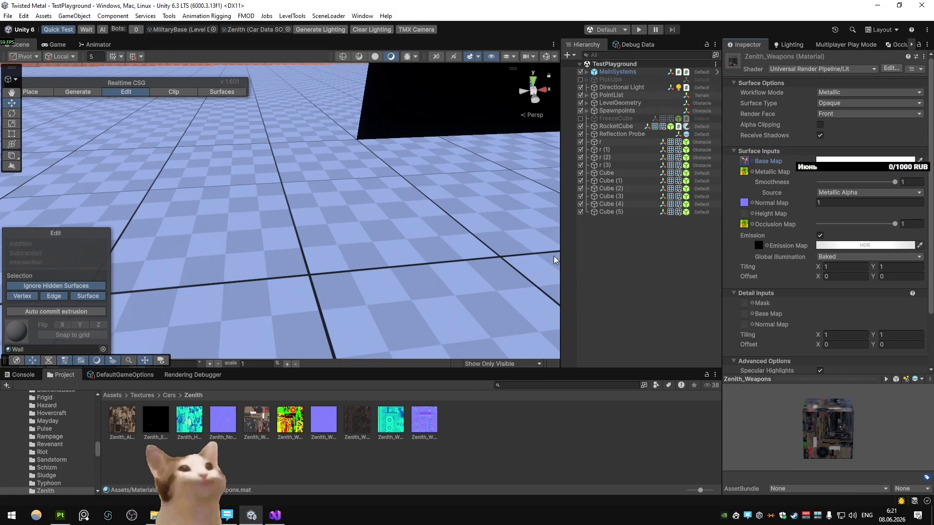
left_click(505, 462)
left_click(112, 395)
- Open the Meshes > Cars > Zenith folder in the Project window
double_click(325, 420)
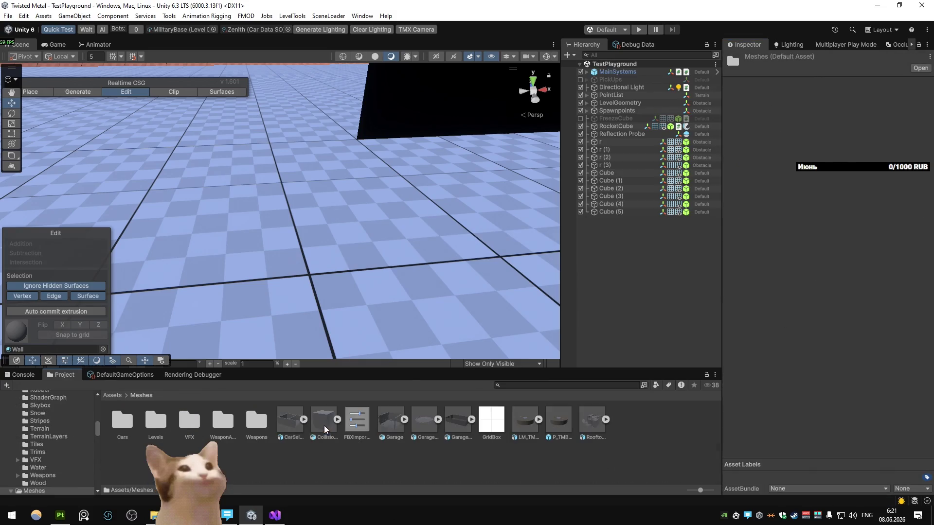
left_click(122, 420)
double_click(122, 421)
left_click(141, 395)
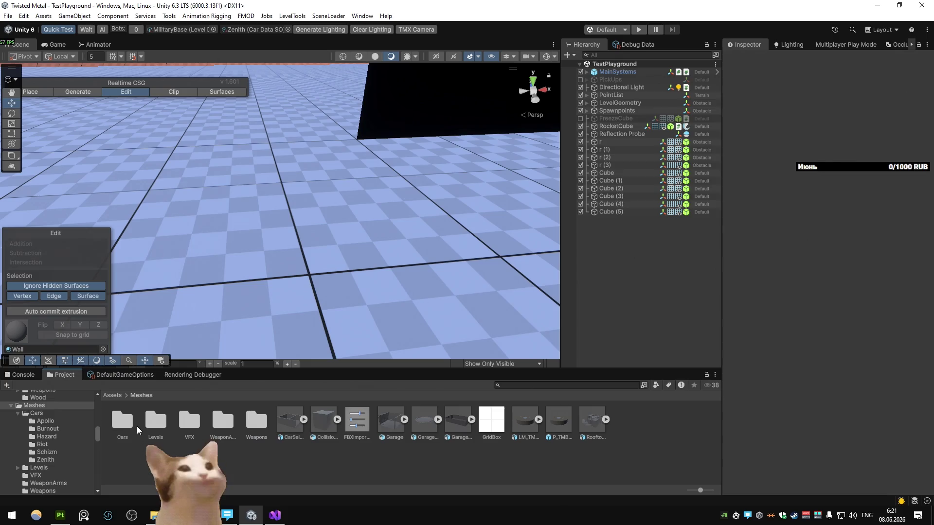
double_click(122, 421)
double_click(290, 421)
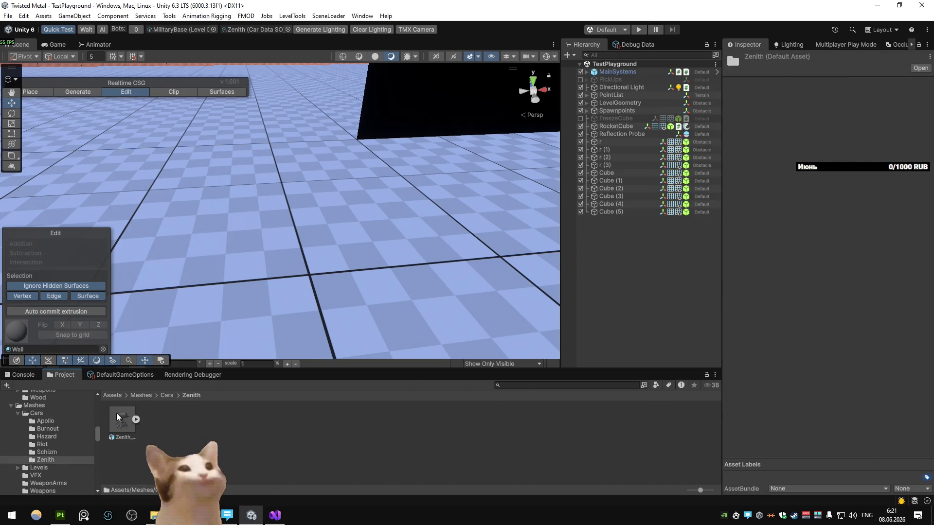
- Check Zenith_LaserTurret's material import settings, keeping the location on embedded materials
left_click(119, 418)
left_click(862, 86)
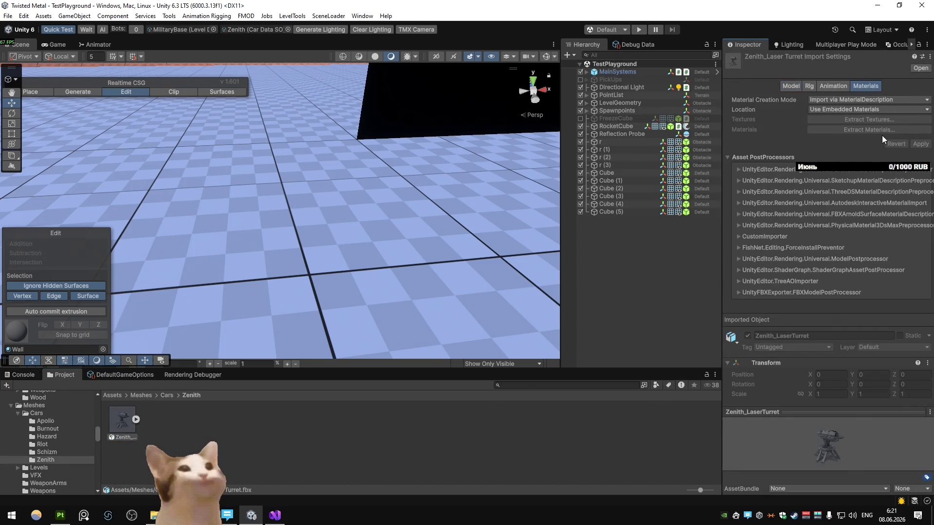
left_click(878, 110)
left_click(876, 100)
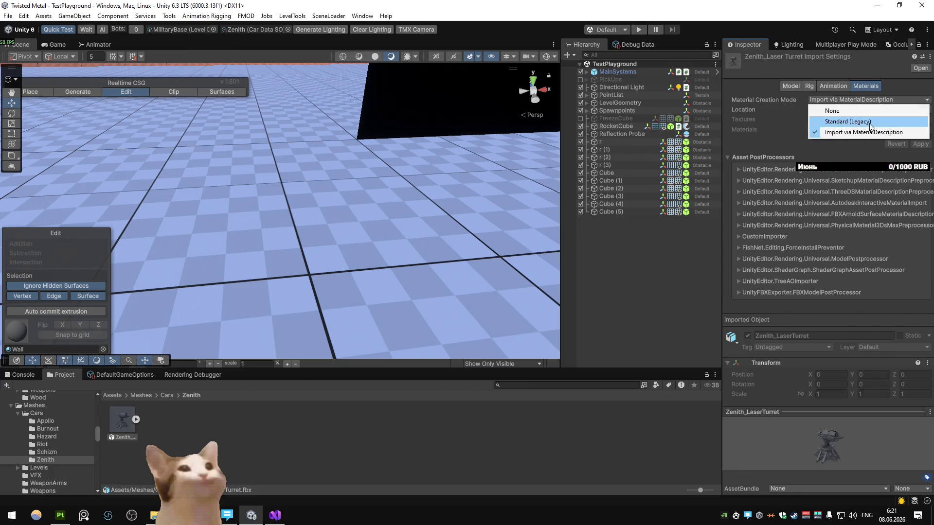
left_click(871, 116)
left_click(870, 111)
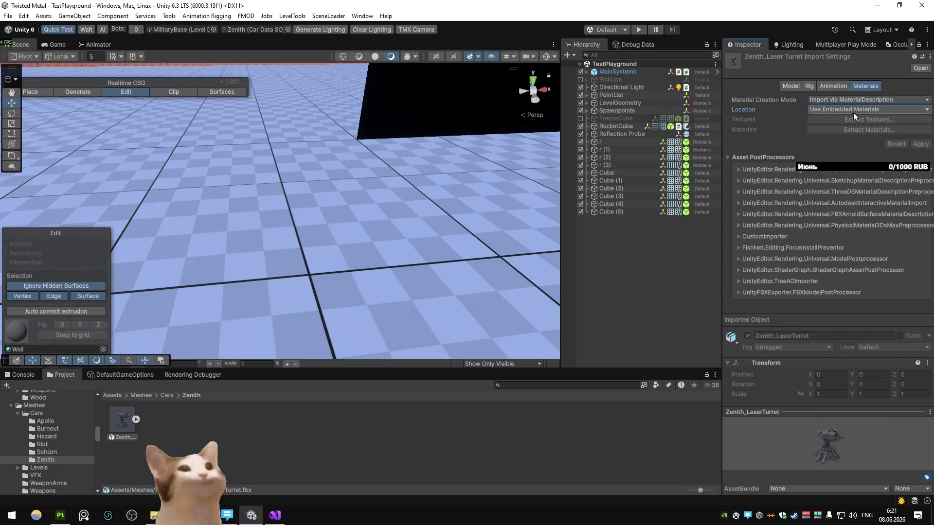
left_click(861, 121)
left_click(856, 113)
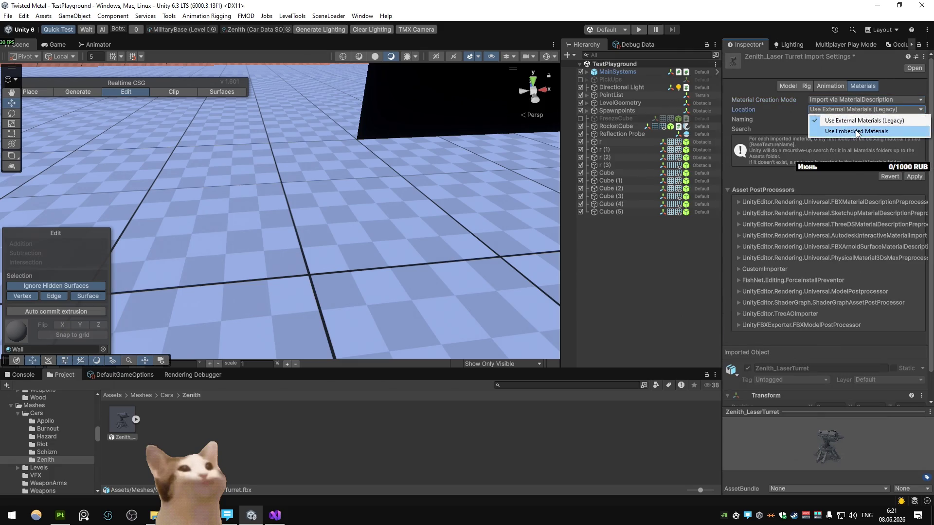
left_click(855, 130)
- Move the Zenith and Zenith_Wheel models from Meshes/Cars into its Zenith subfolder
key("BackSpace")
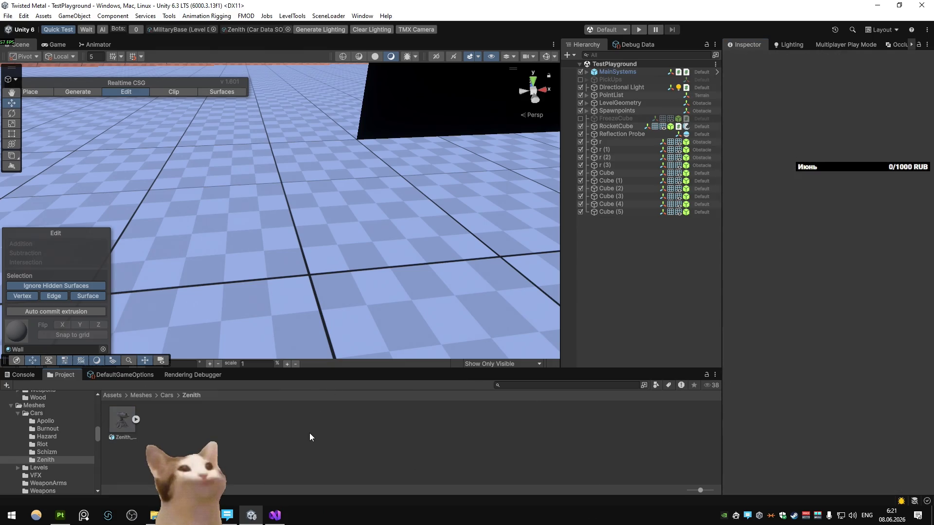
key("BackSpace")
key("BackSpace")
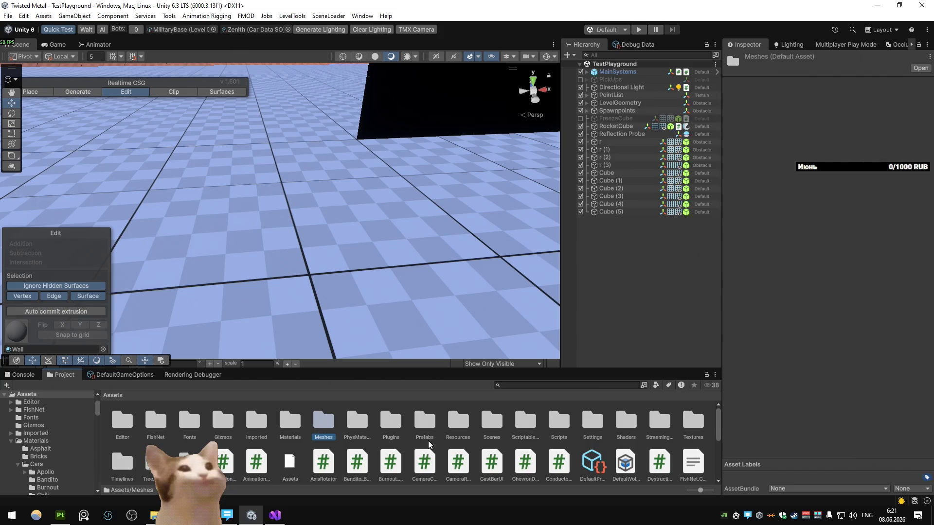
double_click(323, 421)
double_click(122, 429)
double_click(290, 422)
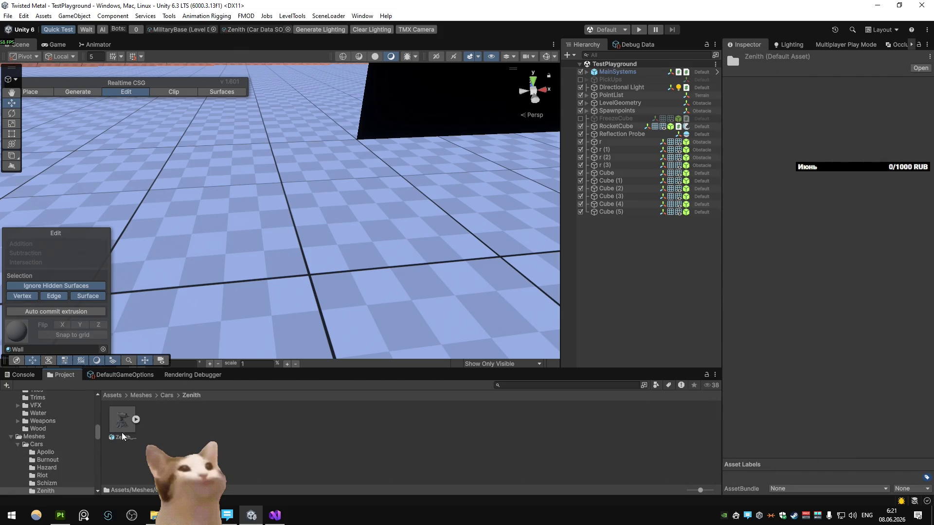
left_click(122, 432)
key("BackSpace")
scroll(306, 426, "down", 3)
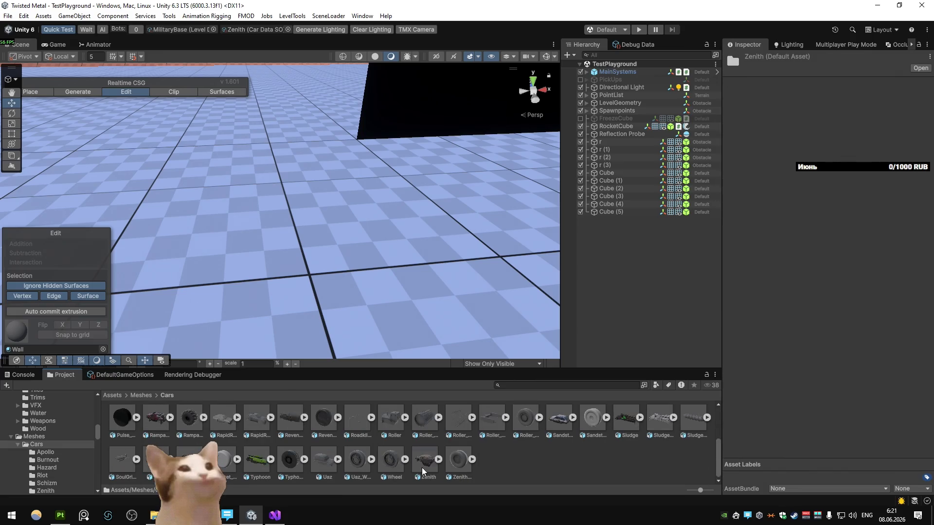
left_click(455, 462)
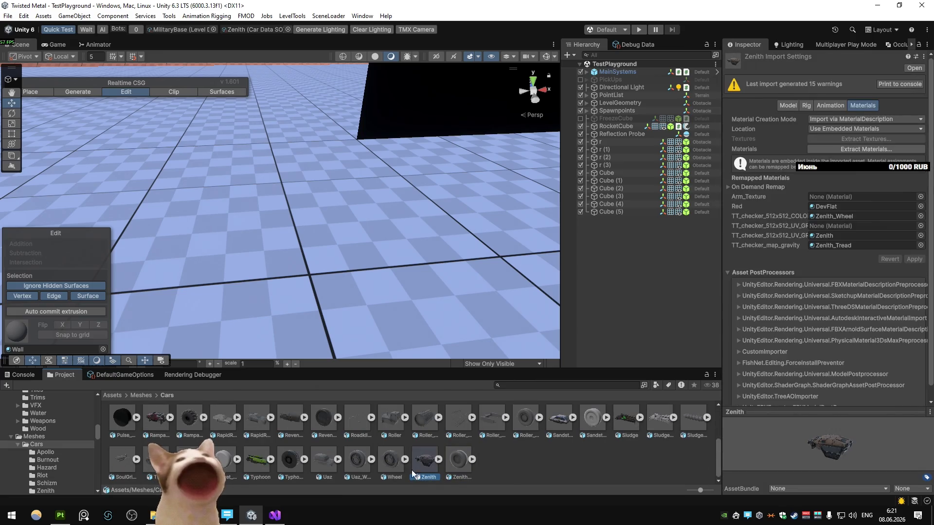
left_click(430, 464, "ctrl")
left_click_drag(430, 464, 221, 397)
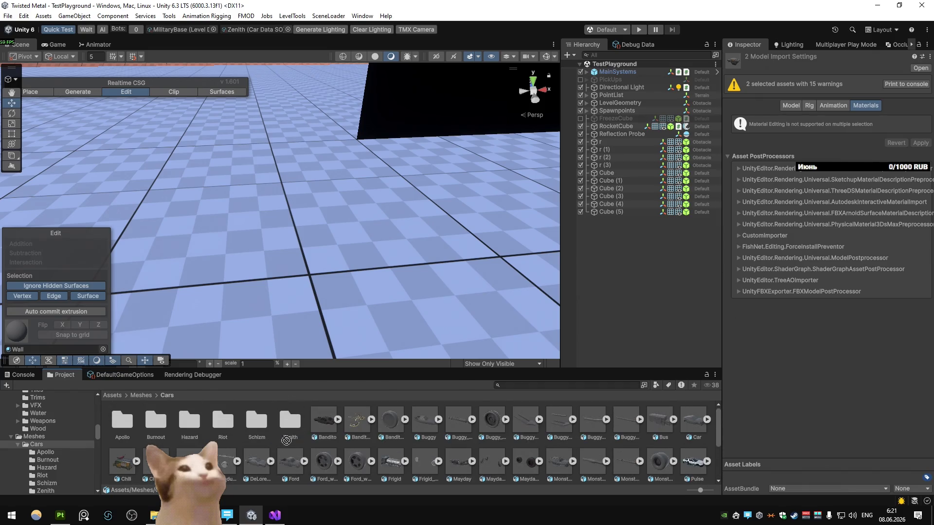
left_click(454, 463)
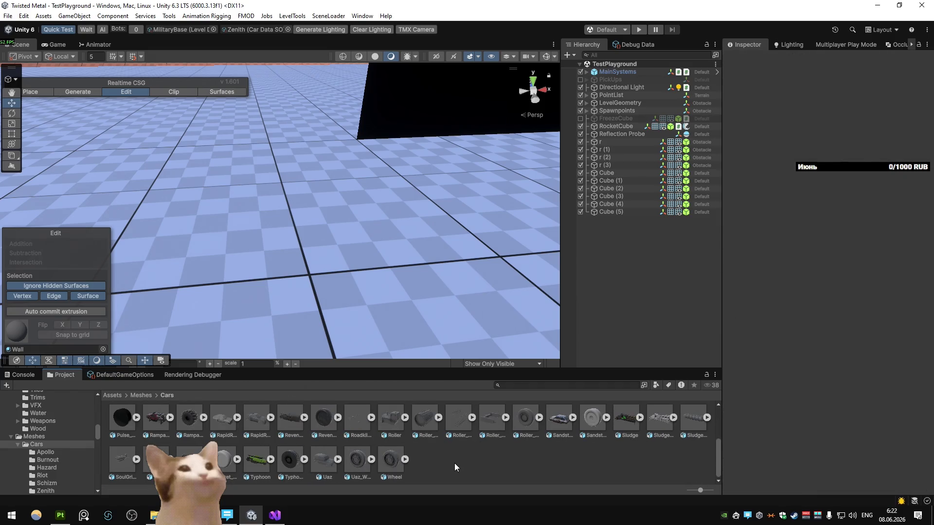
- Preview the Uaz car model from the front and drag it into the scene
left_click(352, 467)
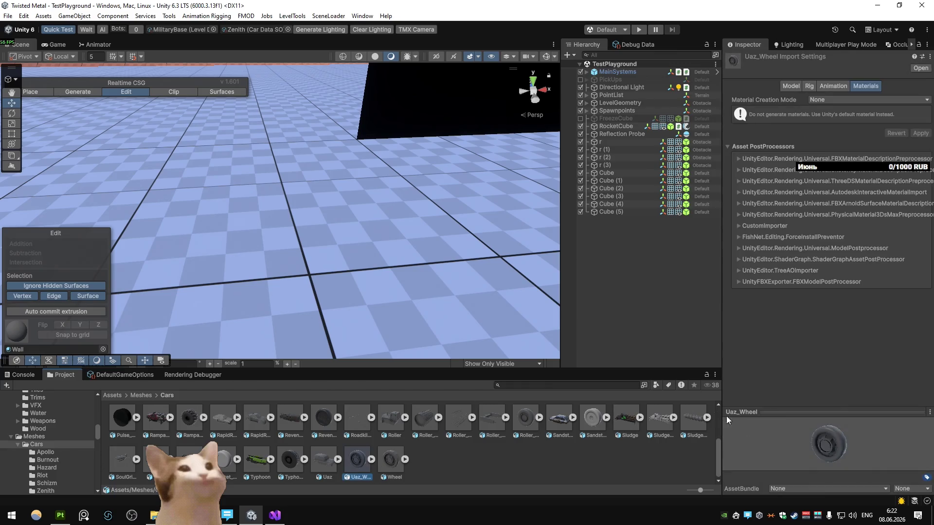
left_click(584, 466)
left_click(319, 460)
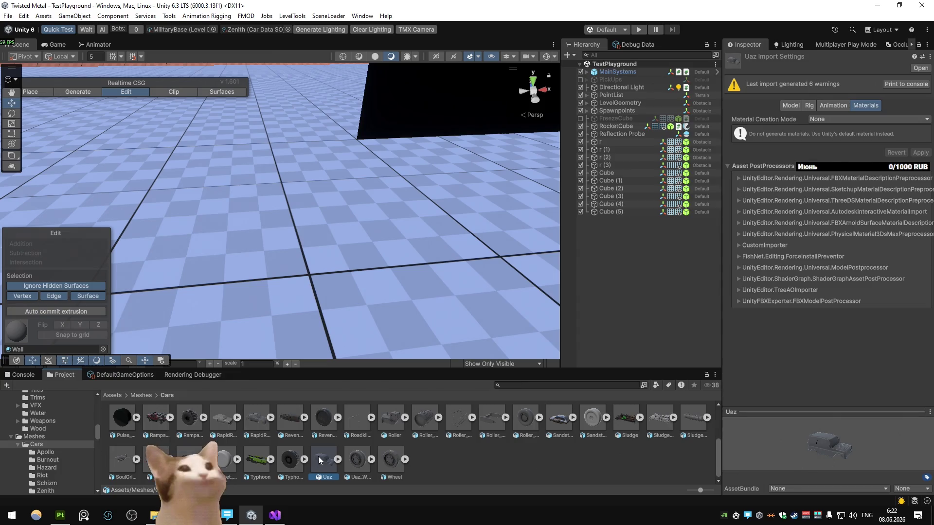
left_click_drag(822, 445, 638, 456)
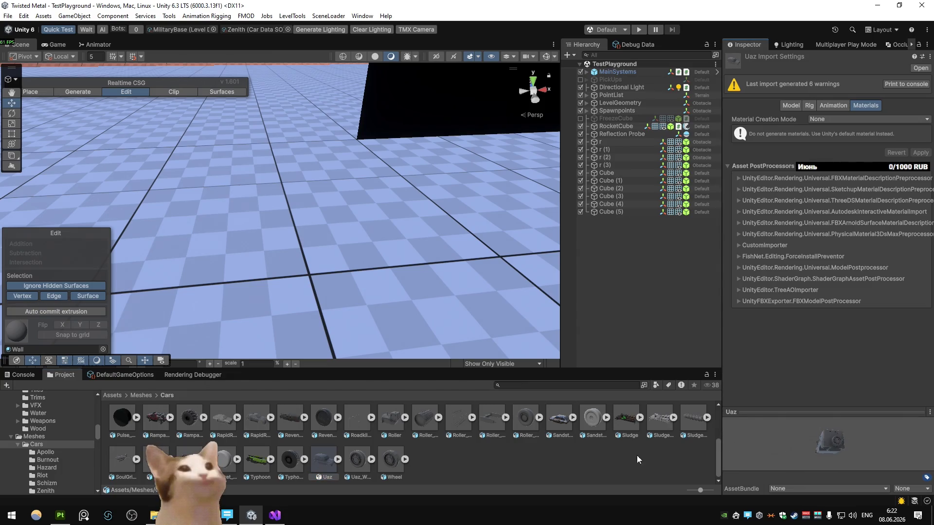
mouse_move(319, 460)
left_mouse_down()
mouse_move(312, 266)
mouse_move(325, 290)
left_mouse_up()
- Frame and orbit around the placed Uaz car, then delete it from TestPlayground
key("f")
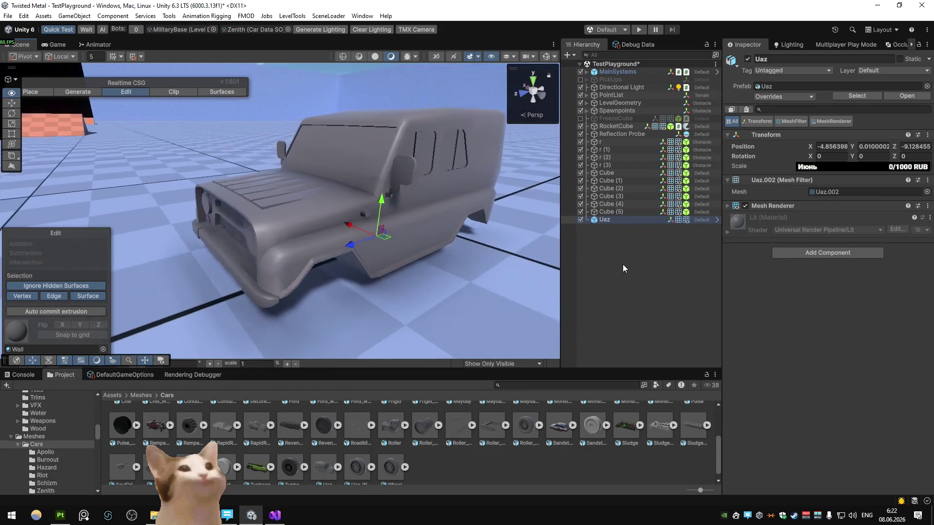
mouse_move(495, 255)
left_mouse_down()
mouse_move(465, 228)
mouse_move(301, 230)
mouse_move(188, 206)
mouse_move(532, 211)
mouse_move(491, 174)
mouse_move(504, 185)
left_mouse_up()
scroll(504, 185, "up", 3)
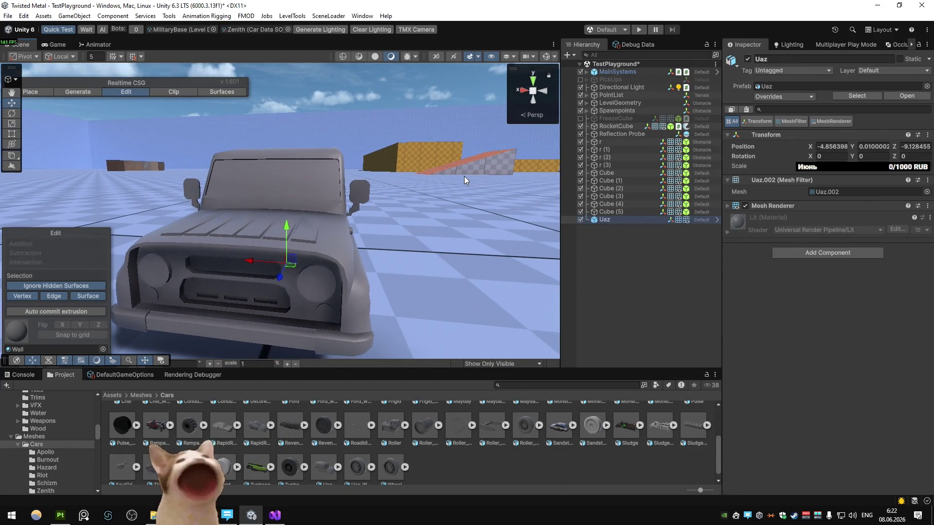
mouse_move(448, 145)
left_mouse_down()
mouse_move(435, 166)
mouse_move(226, 188)
mouse_move(73, 185)
mouse_move(147, 206)
mouse_move(177, 195)
left_mouse_up()
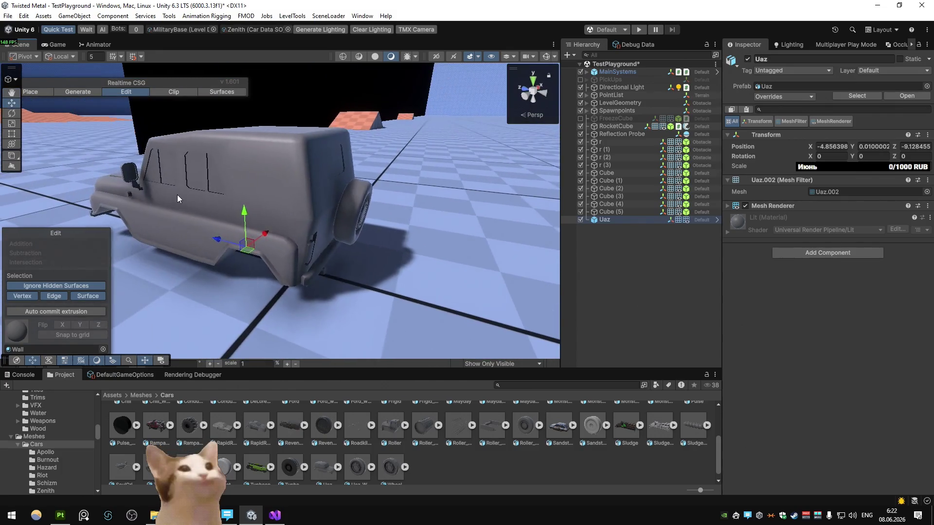
key("Delete")
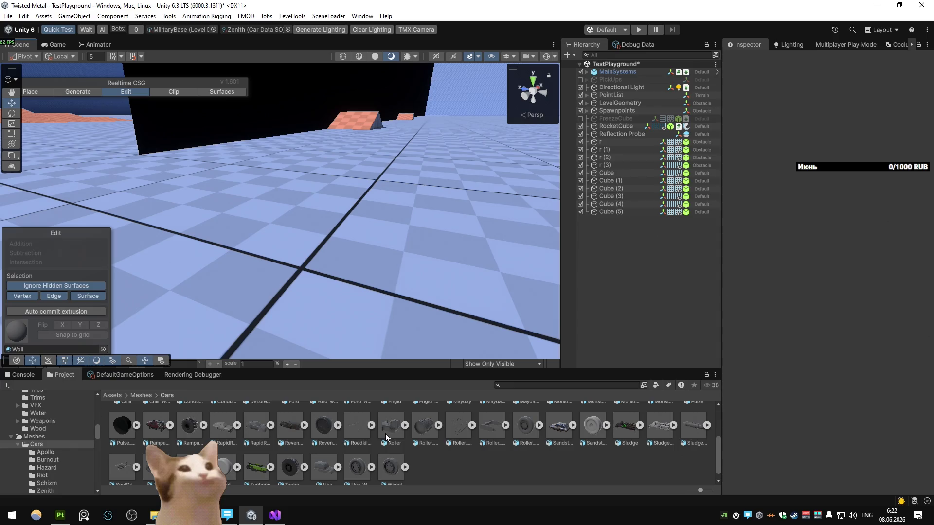
- Remap the Zenith model's Red material slot to Zenith_Weapons and apply the reimport
scroll(385, 436, "up", 3)
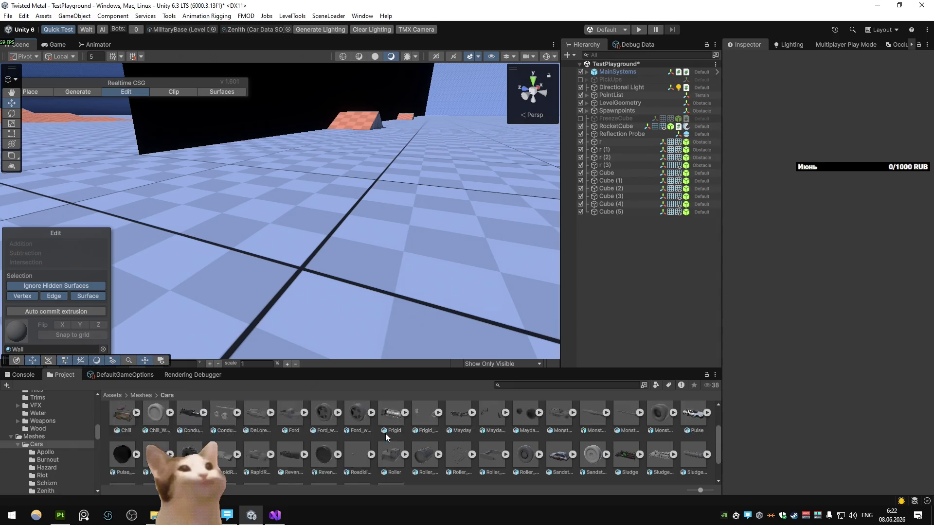
double_click(290, 420)
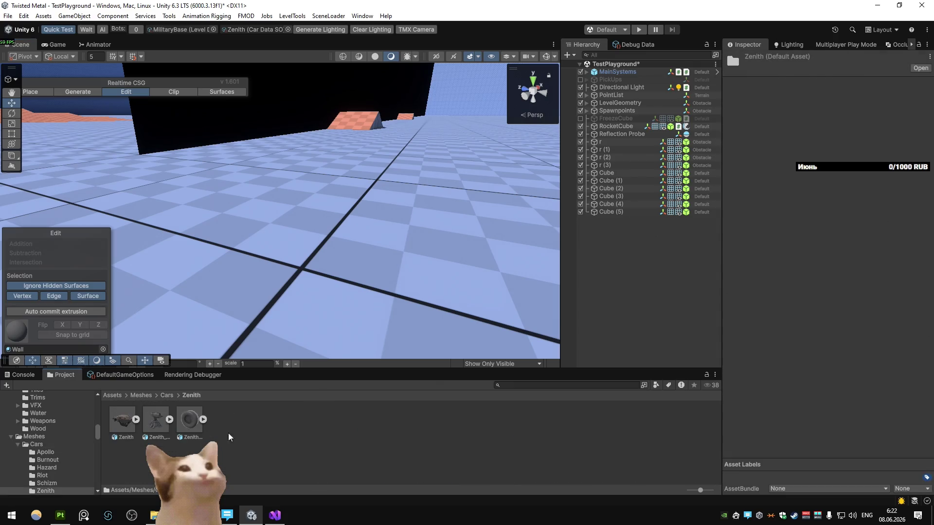
left_click(122, 421)
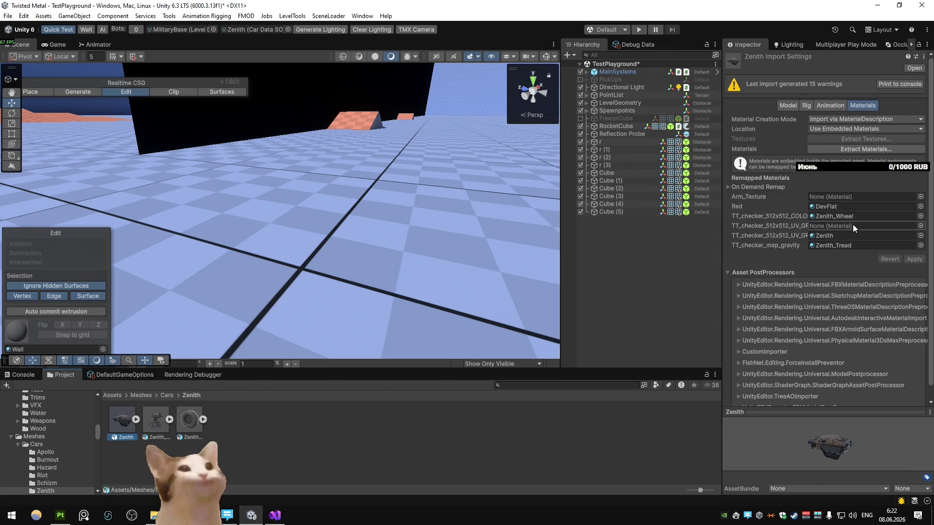
left_click(921, 225)
type("zeni")
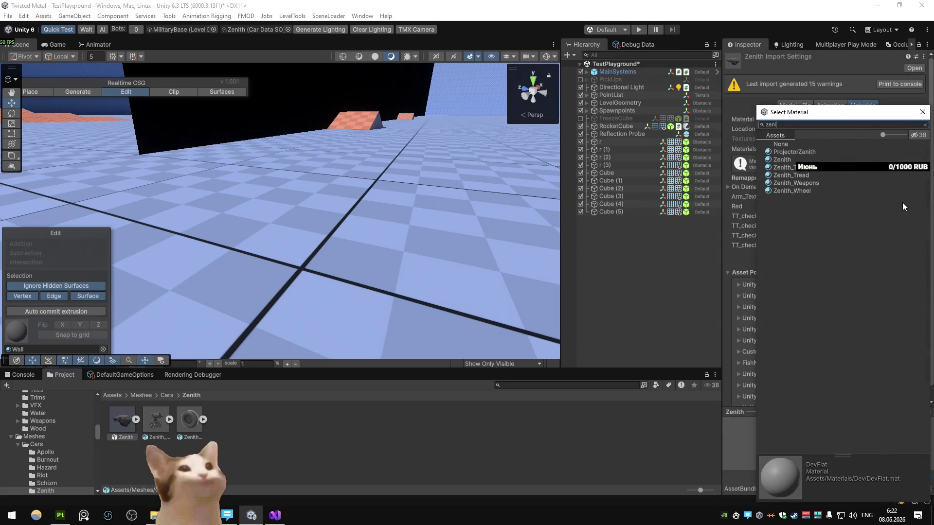
key("Down")
key("Down")
key("Return")
left_click(914, 258)
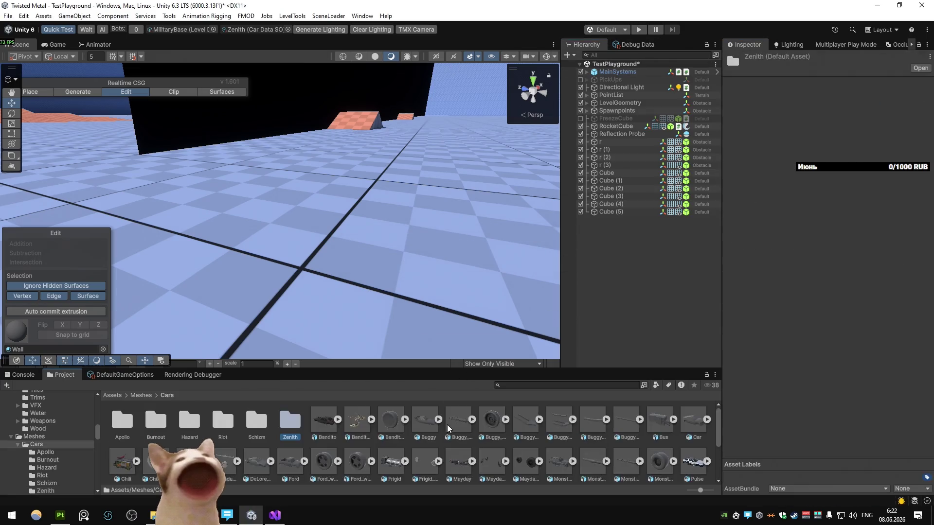
double_click(424, 423)
- Open the AS_Zenith prefab from Prefabs/Weapons/AltSpecials for editing
double_click(323, 420)
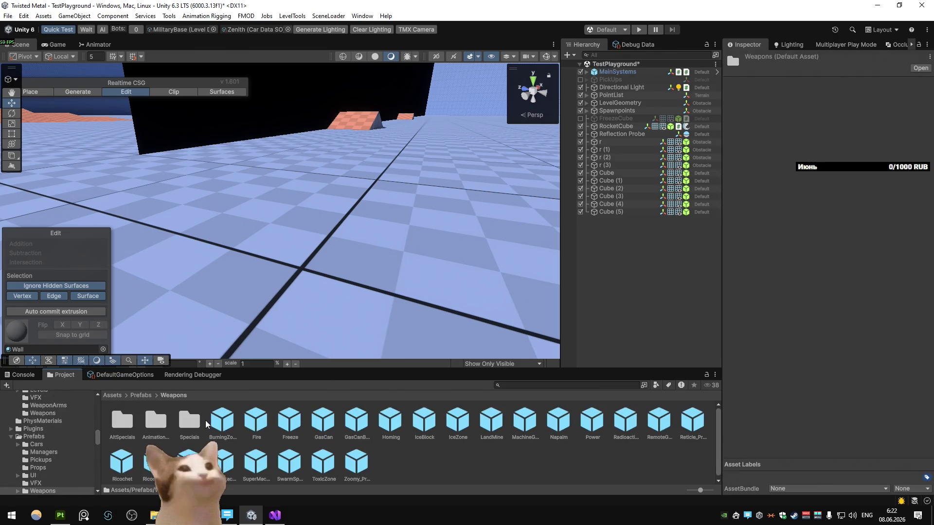
double_click(202, 423)
key("Up")
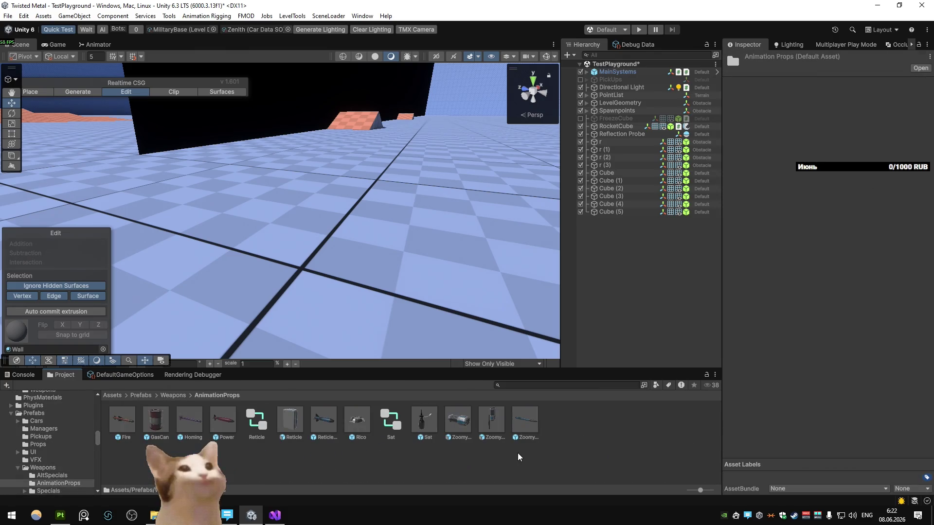
key("Up")
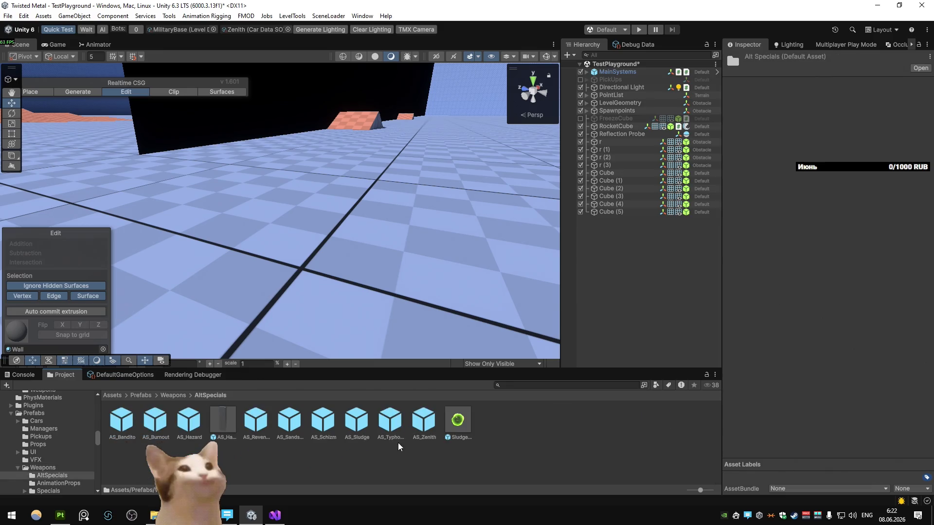
double_click(423, 421)
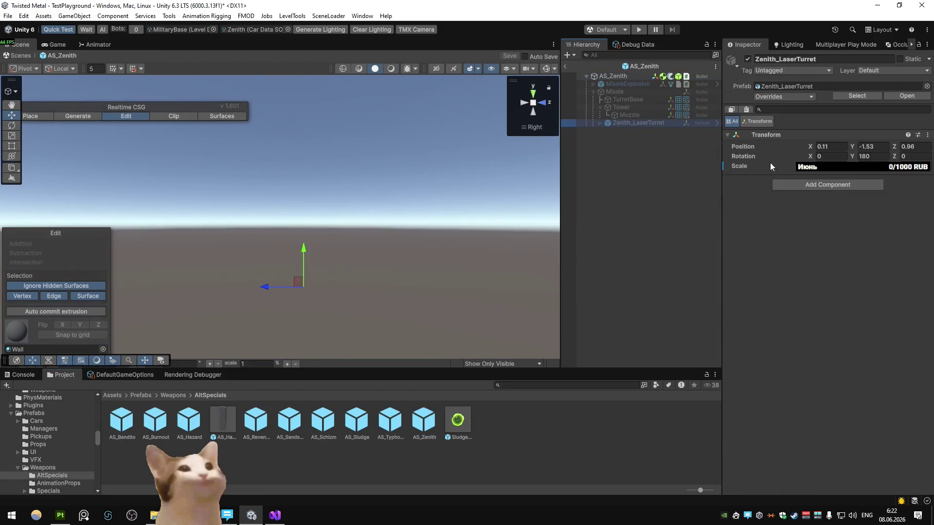
- Set all twelve laser turret parts' Element 0 material to Zenith_Weapons and save the prefab
left_click(600, 123)
left_click(632, 130)
left_click(632, 216, "shift")
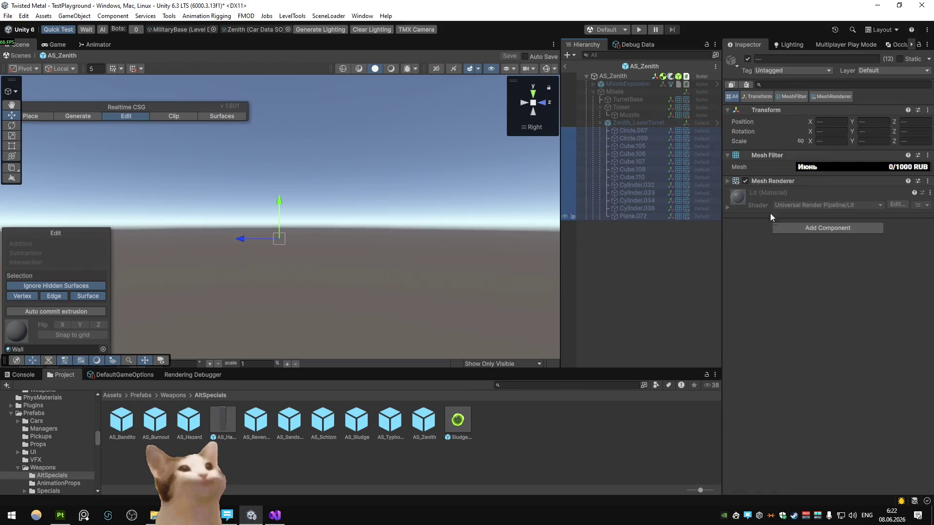
left_click(751, 182)
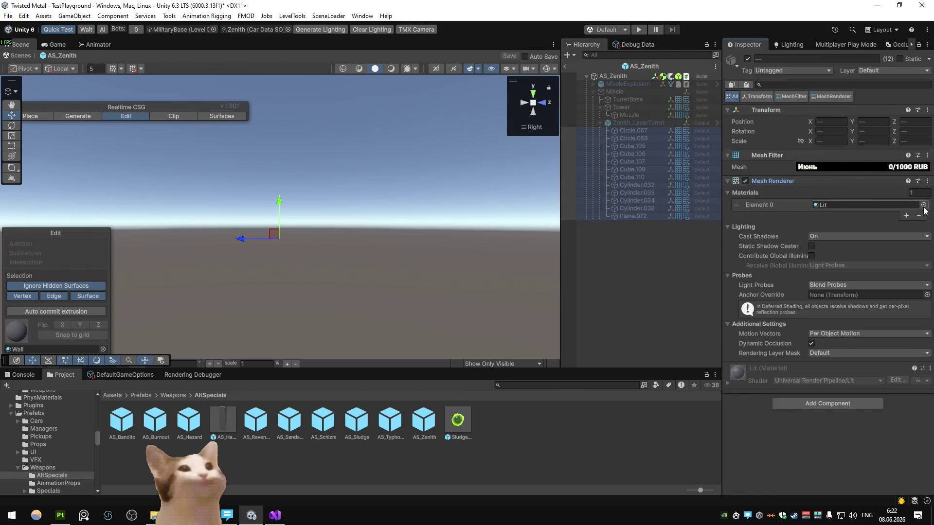
left_click(923, 205)
type("zenith")
key("Down")
key("Return")
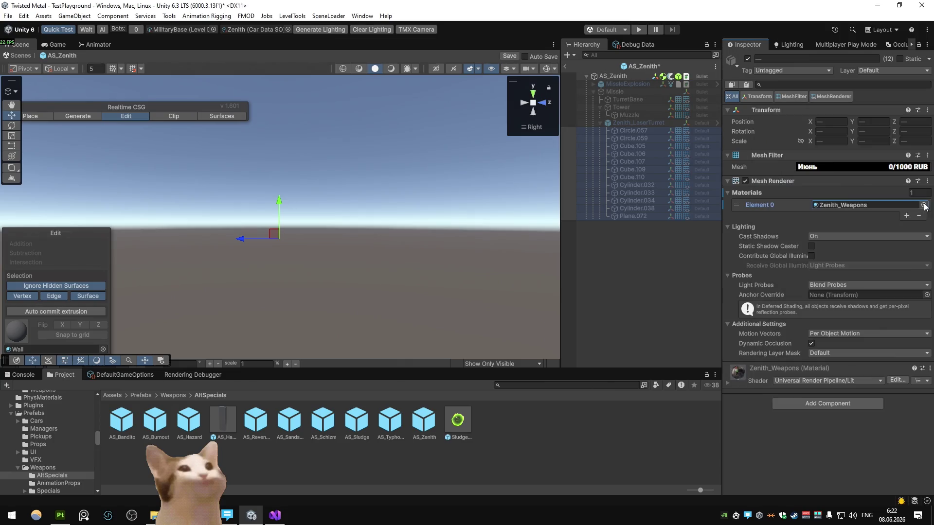
left_click(565, 67)
key("Return")
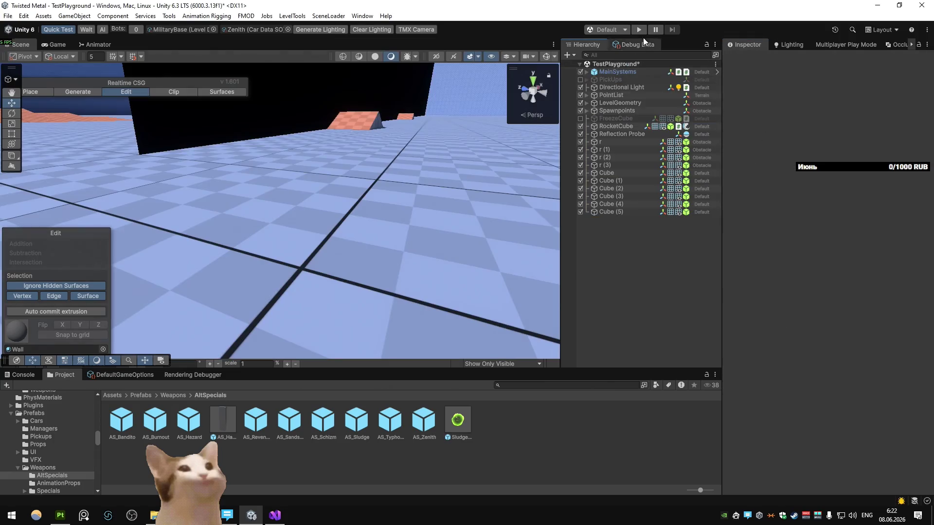
- Play-test in MilitaryBase, driving the car around and stopping beside the laser turret
left_click(638, 30)
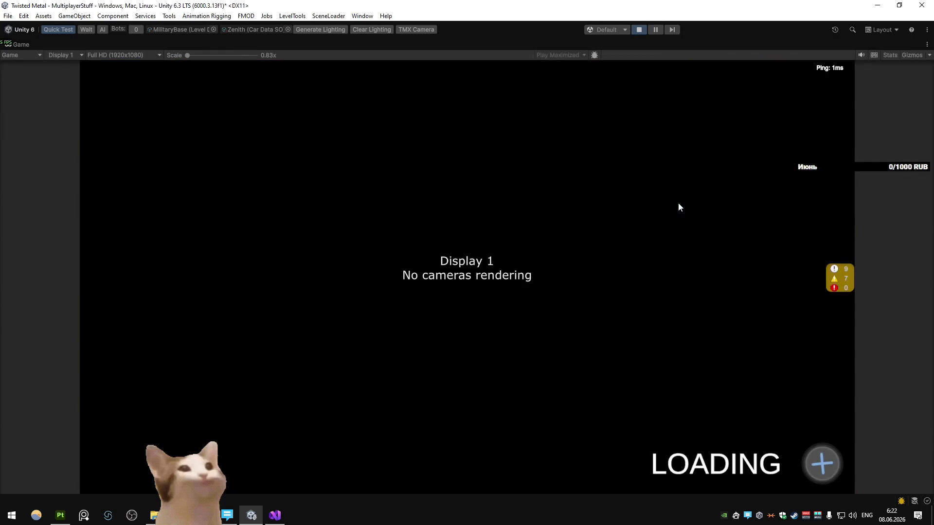
key("w")
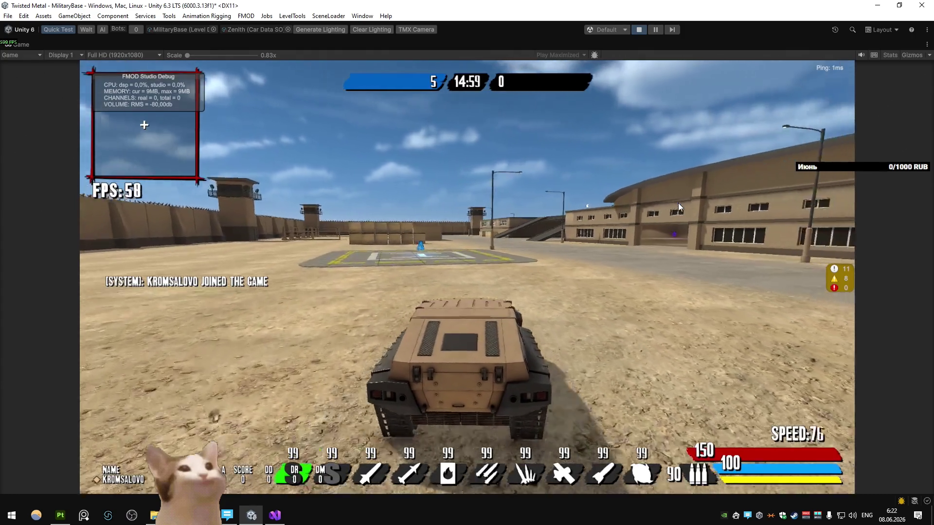
key("a")
key("s")
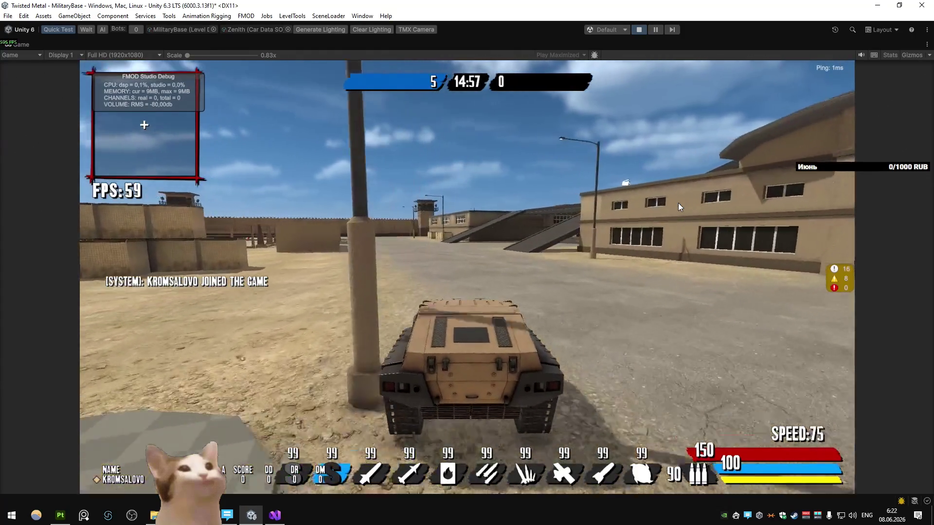
key("w")
key("a")
key("s")
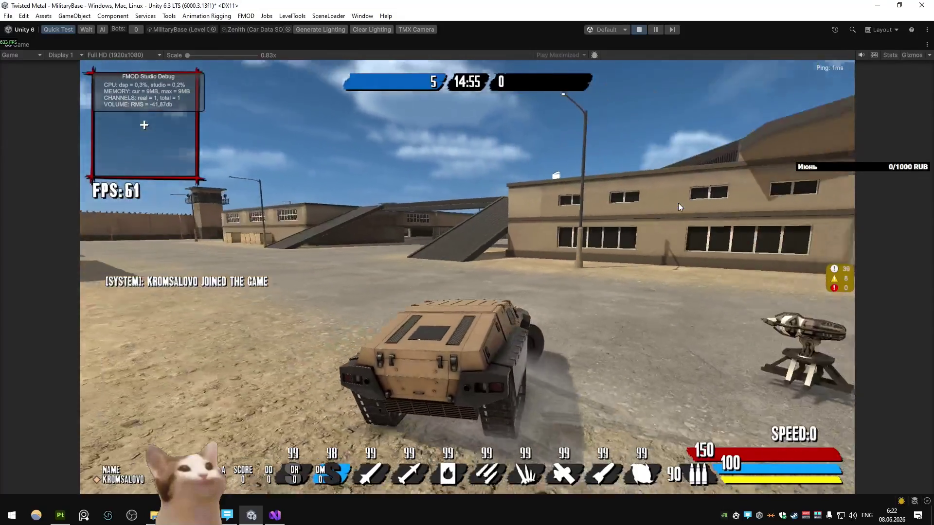
key("w")
key("d")
key("s")
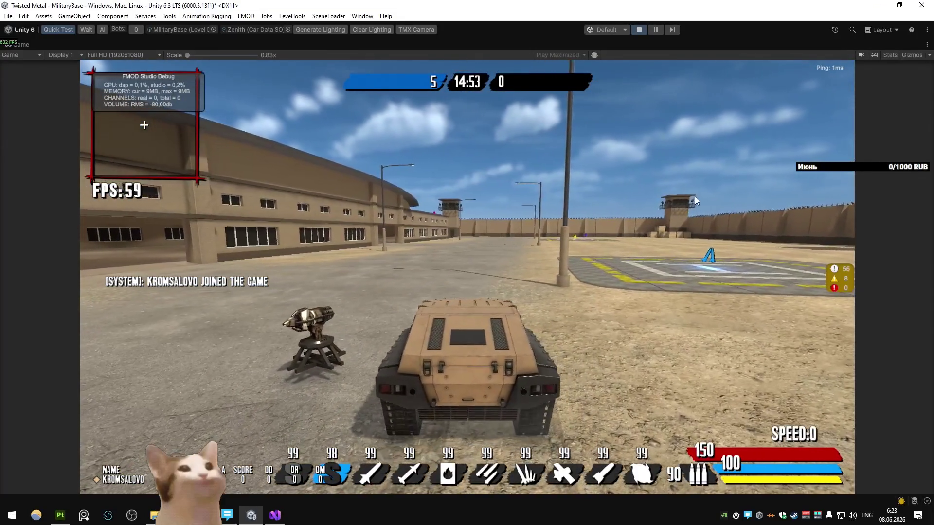
left_click(275, 513)
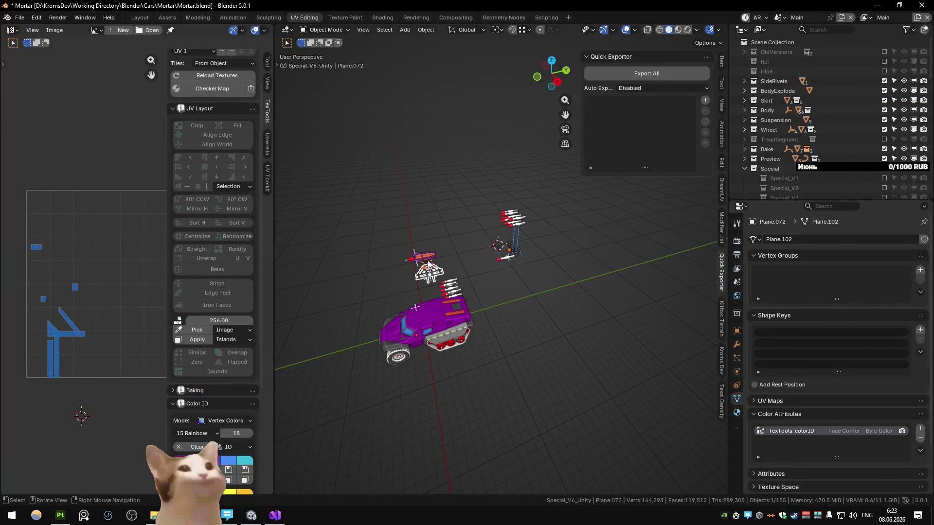
- Export Plane.071 as FBX over Zenith_LaserTurret.fbx, then return to Unity
left_click(408, 273)
key("KP_Decimal")
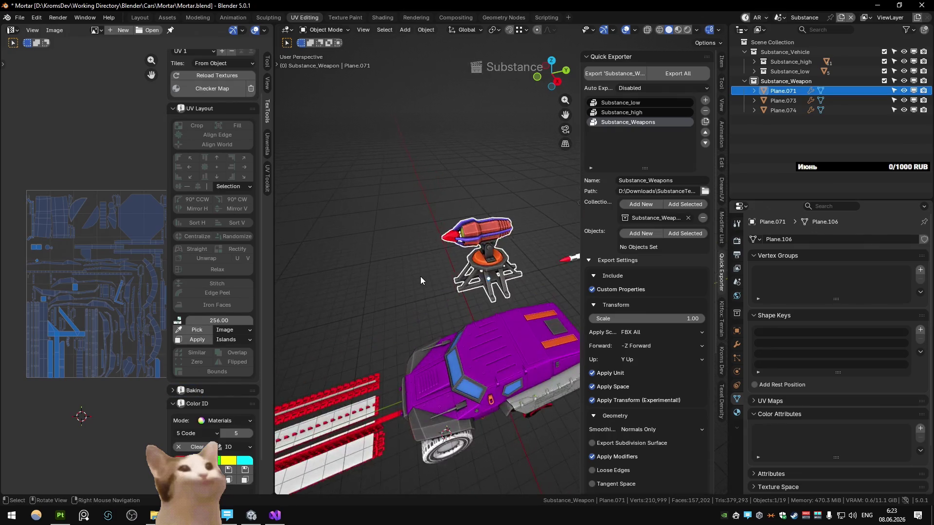
right_click(460, 235)
left_click(438, 273)
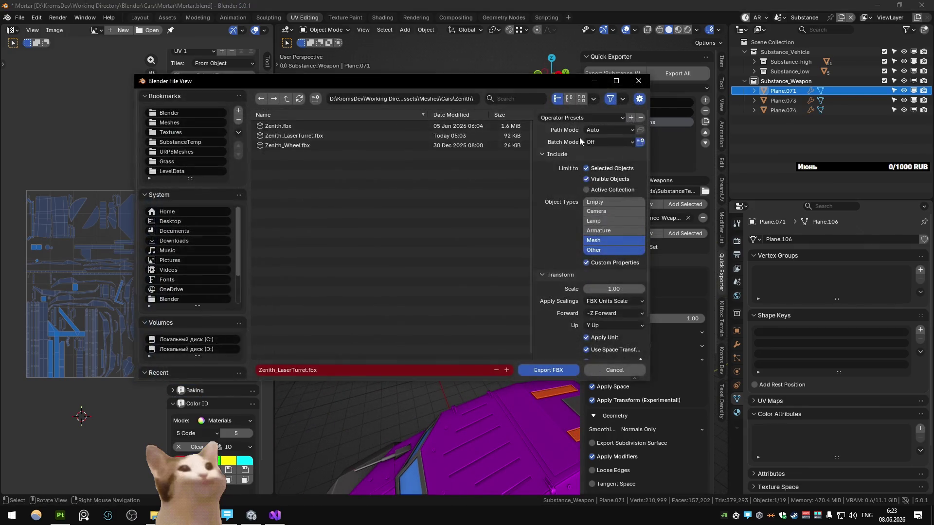
double_click(293, 136)
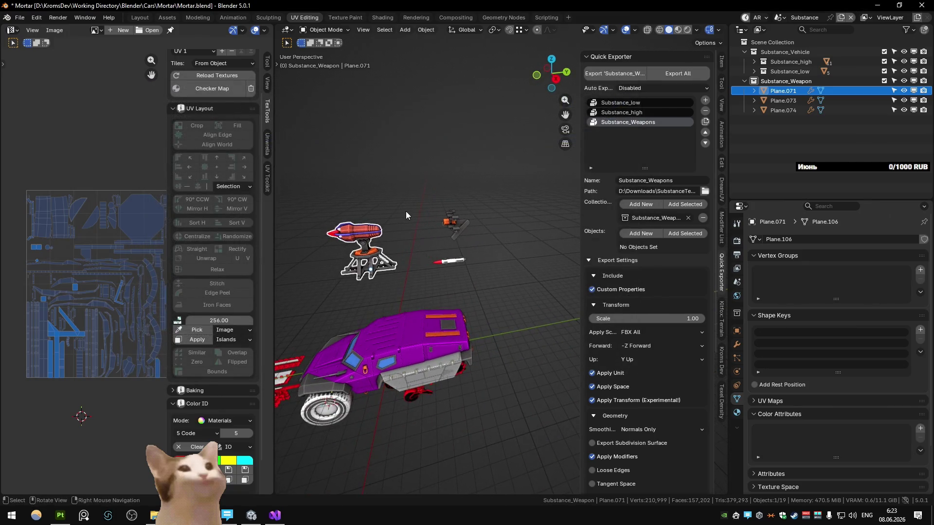
key("alt+Tab")
- Stop the running game and browse to the Assets/Meshes/Cars/Zenith folder
key("d")
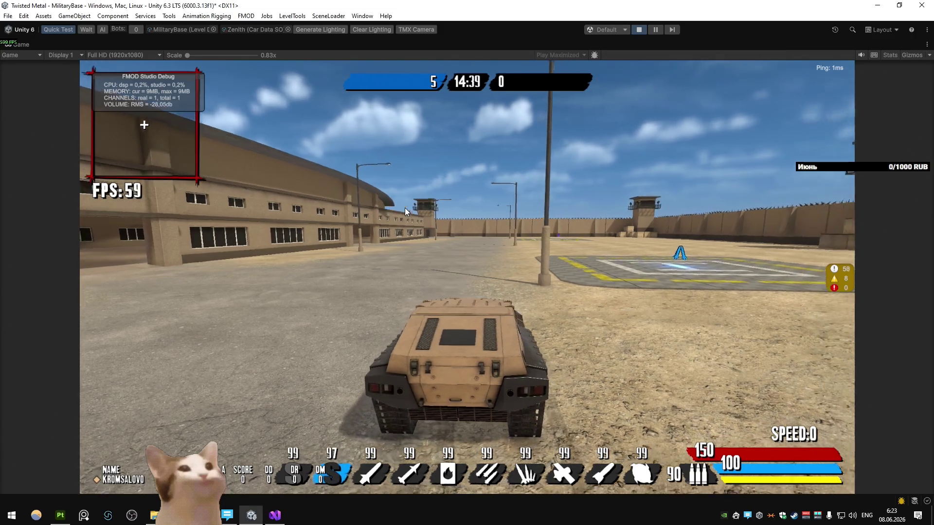
left_click(637, 30)
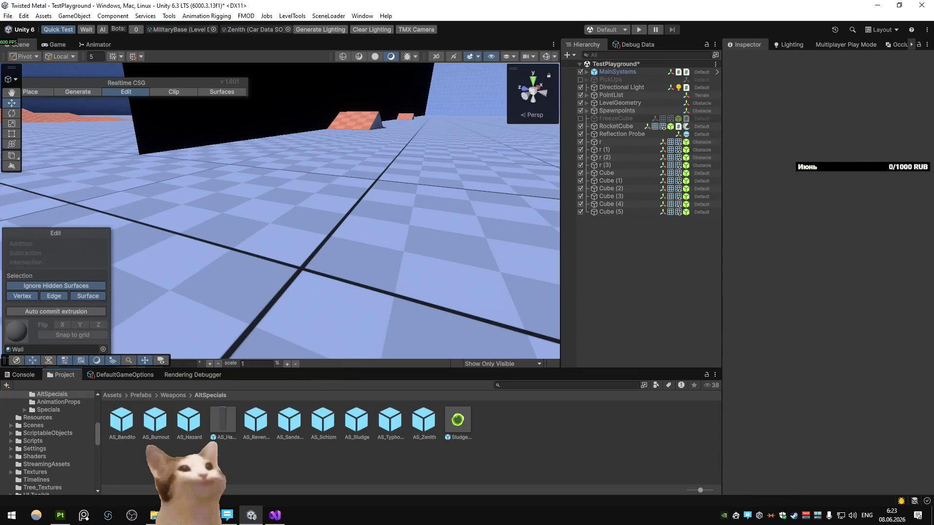
double_click(323, 421)
double_click(323, 426)
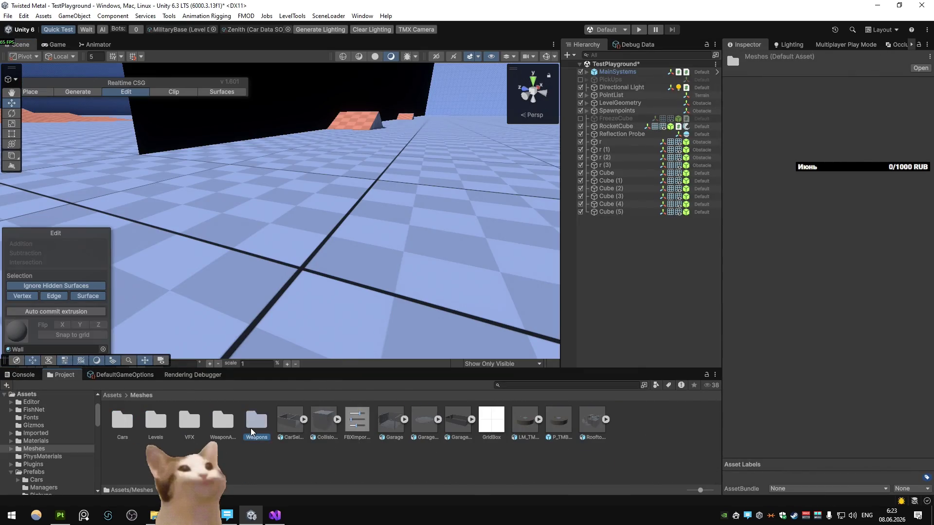
key("BackSpace")
double_click(231, 428)
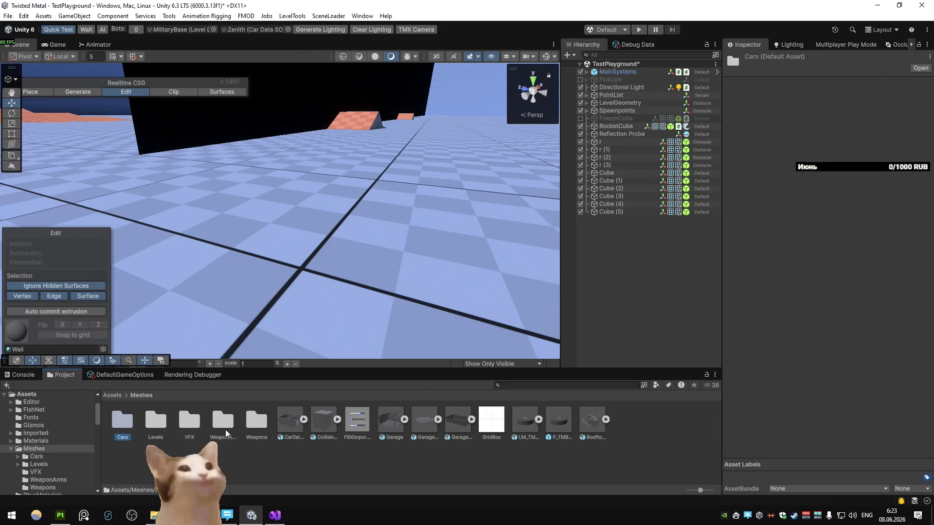
double_click(292, 423)
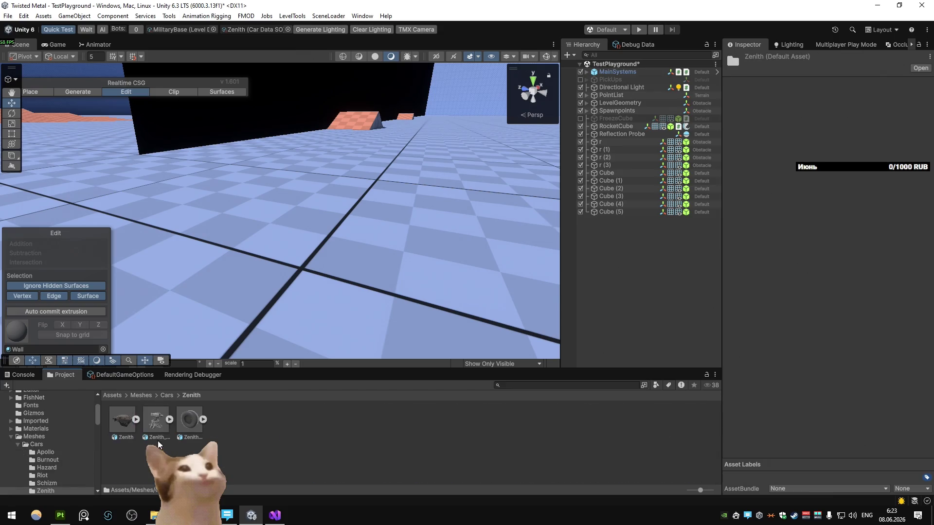
- Remap Zenith_LaserTurret's checker material to Zenith_Weapons
left_click(157, 438)
left_click(927, 178)
type("zen")
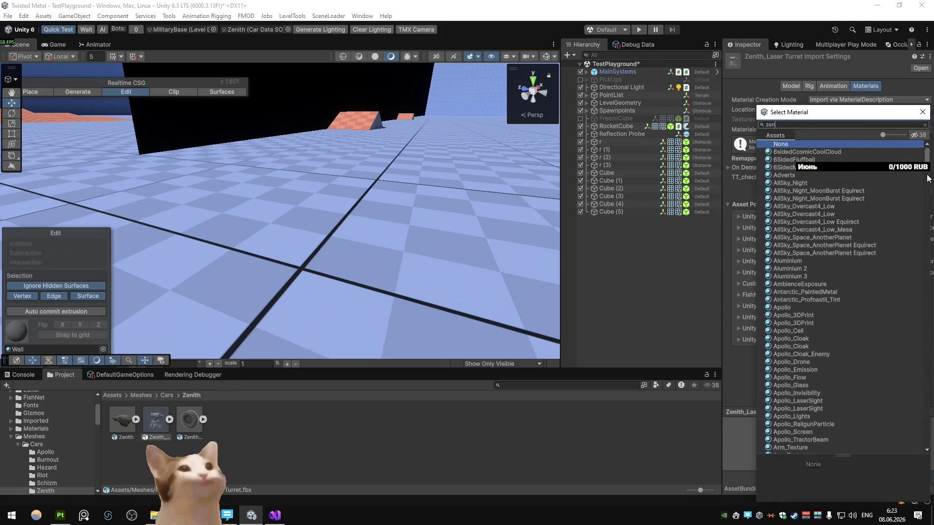
type("i")
key("Down")
key("Return")
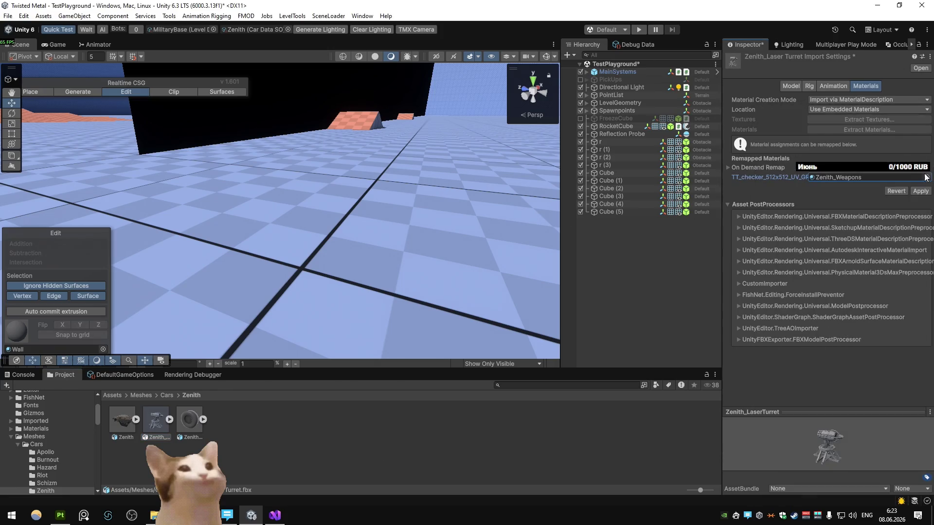
- Open the AS_Zenith prefab from the AltSpecials prefabs folder
left_click(43, 491)
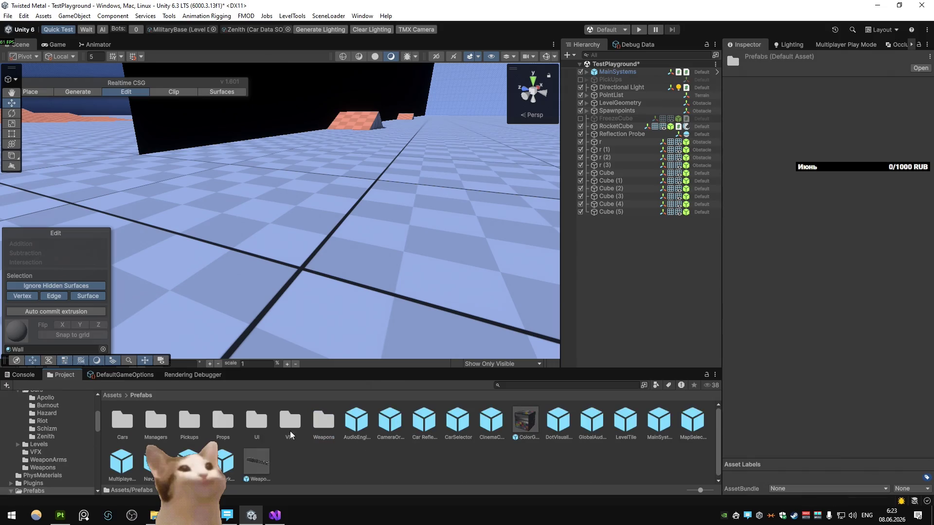
double_click(155, 421)
left_click(174, 395)
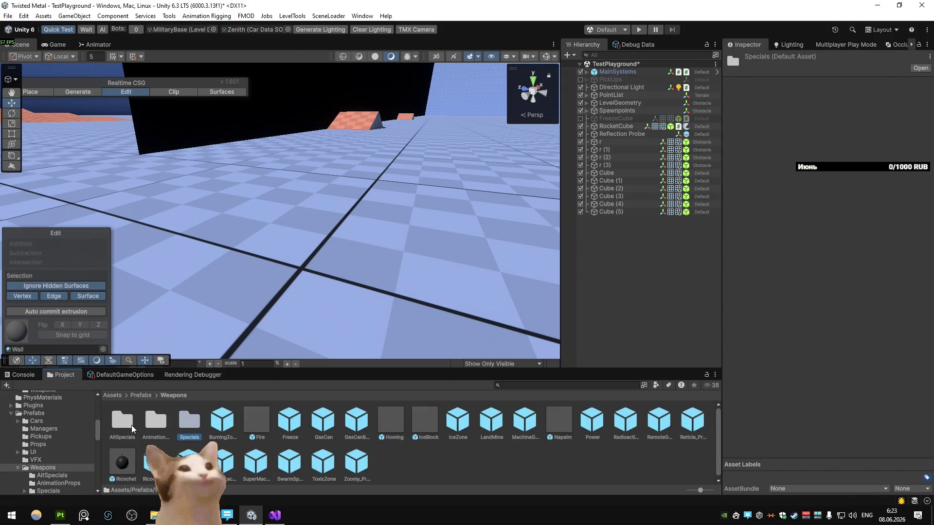
double_click(122, 421)
double_click(421, 423)
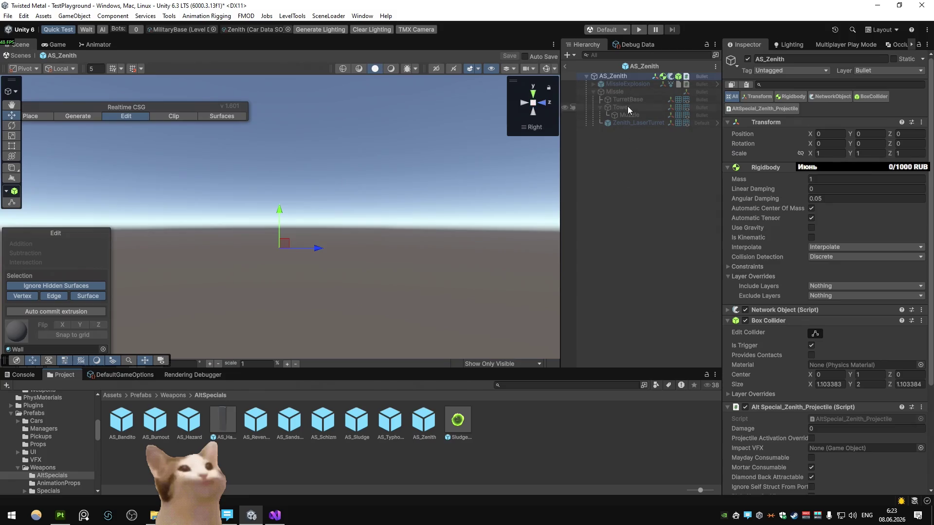
- Review the laser turret's prefab overrides, then leave and reopen AS_Zenith
left_click(634, 123)
left_click(777, 100)
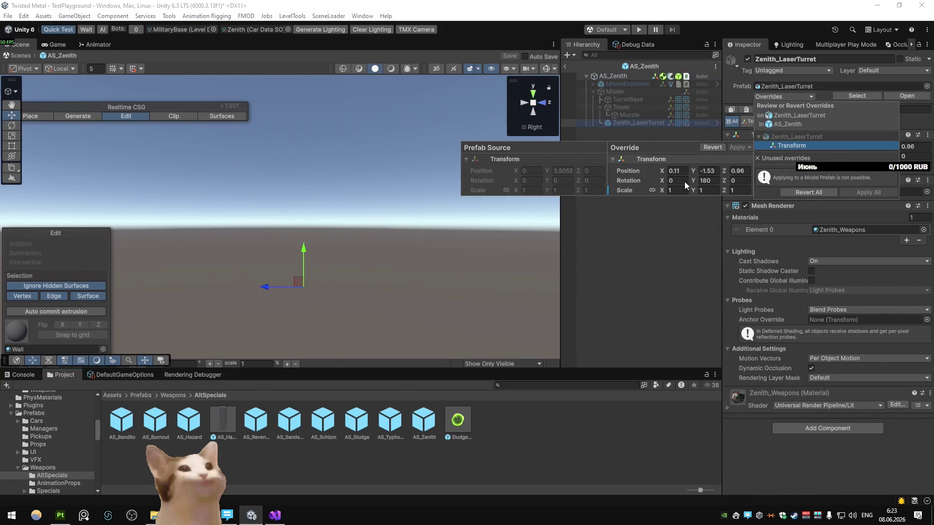
left_click(597, 132)
left_click(613, 124)
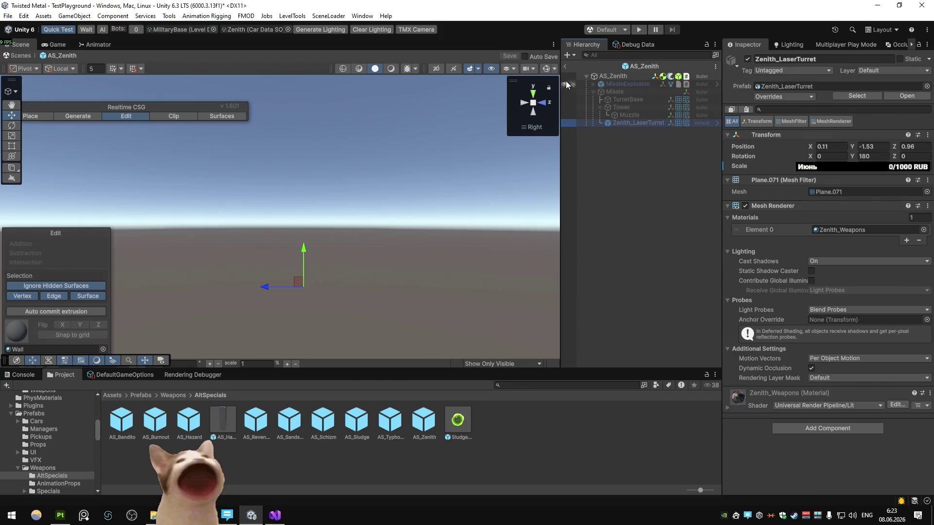
left_click(567, 66)
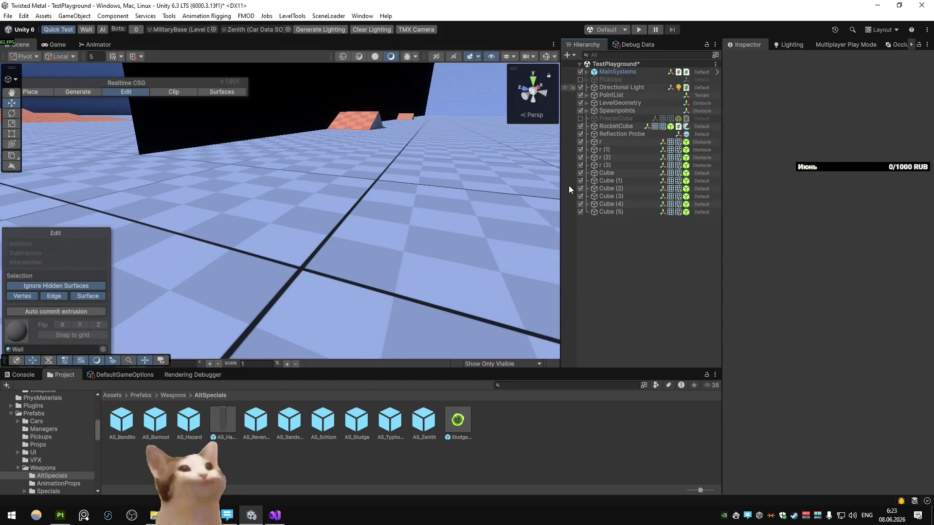
double_click(423, 420)
- Reset the laser turret's transform and toggle TurretBase's mesh renderer
left_click(616, 92)
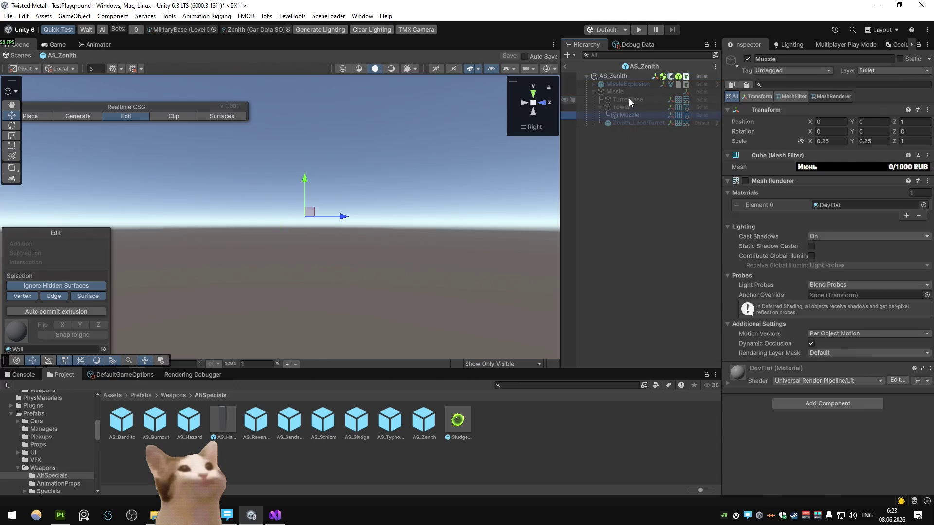
left_click(644, 125)
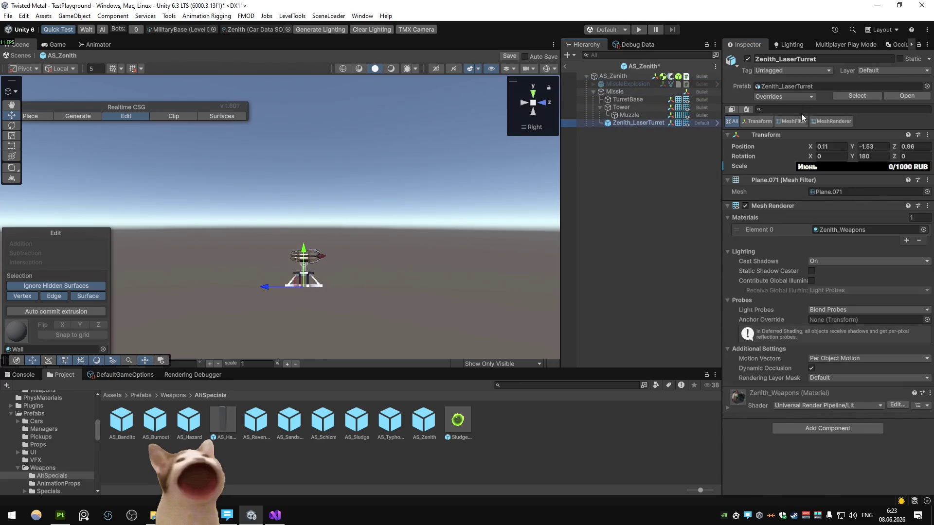
right_click(801, 135)
left_click(817, 140)
left_click(649, 100)
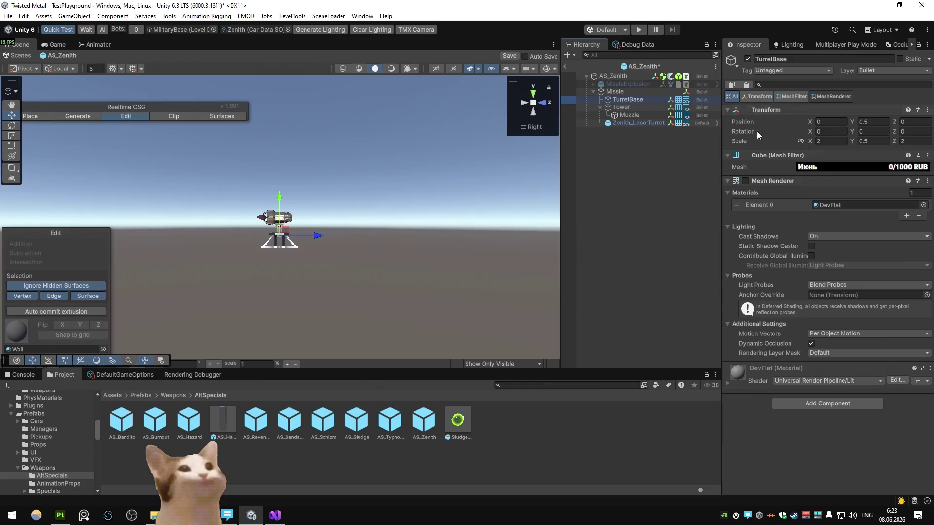
left_click(745, 181)
left_click(271, 217)
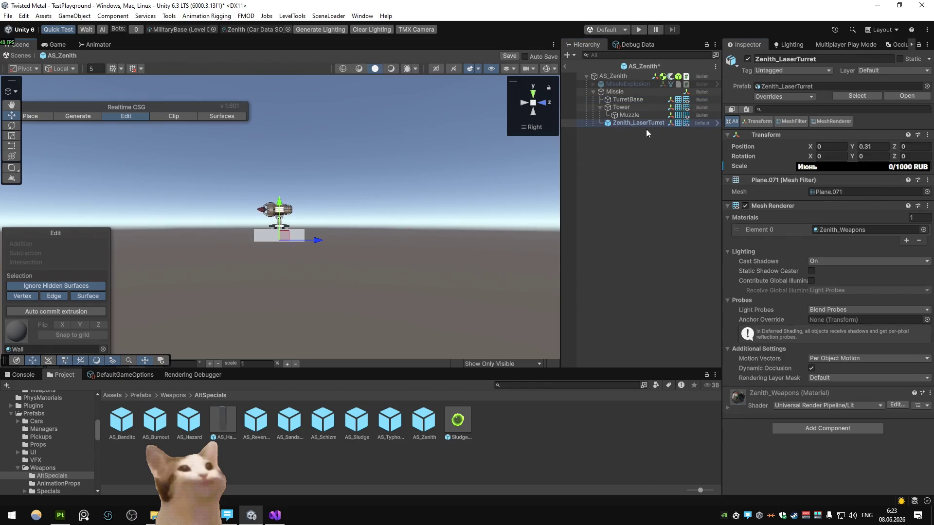
- Check the Missle and TurretBase objects, then exit Prefab Mode to get the save prompt
left_click(630, 93)
left_click(638, 99)
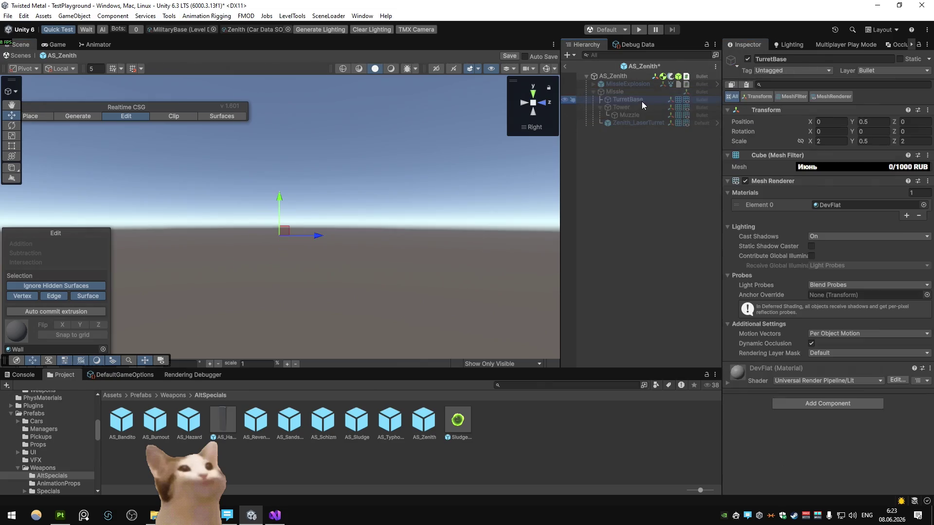
left_click(566, 68)
left_click(539, 276)
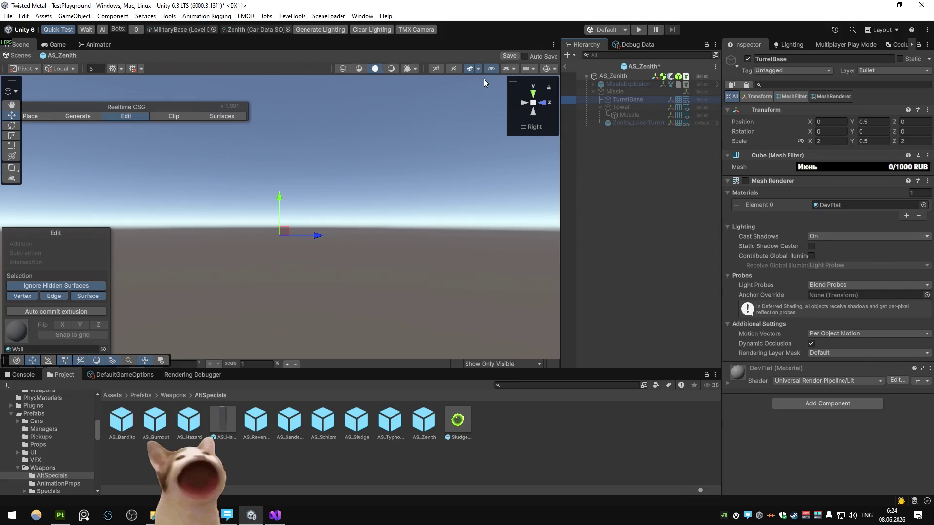
left_click(565, 68)
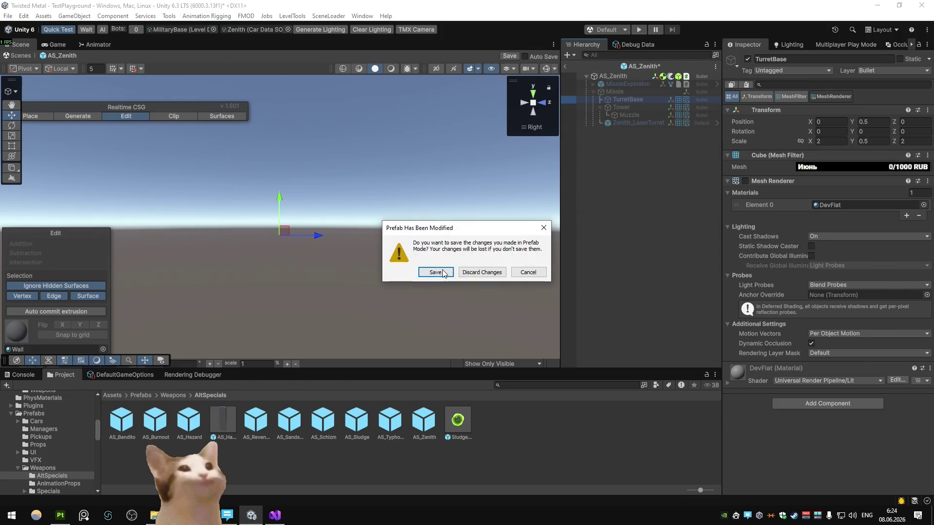
- Save the AS_Zenith prefab, play-test MilitaryBase driving the car, then switch to Blender
left_click(443, 273)
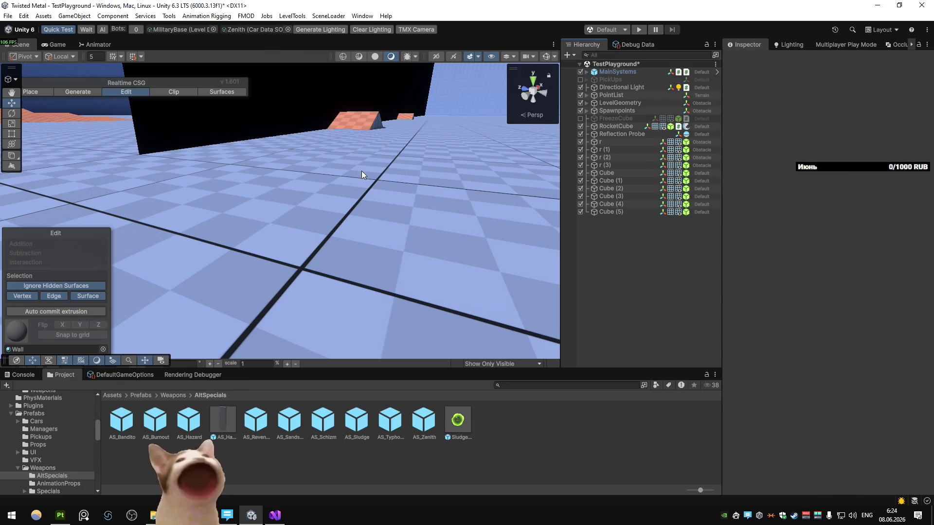
left_click(639, 29)
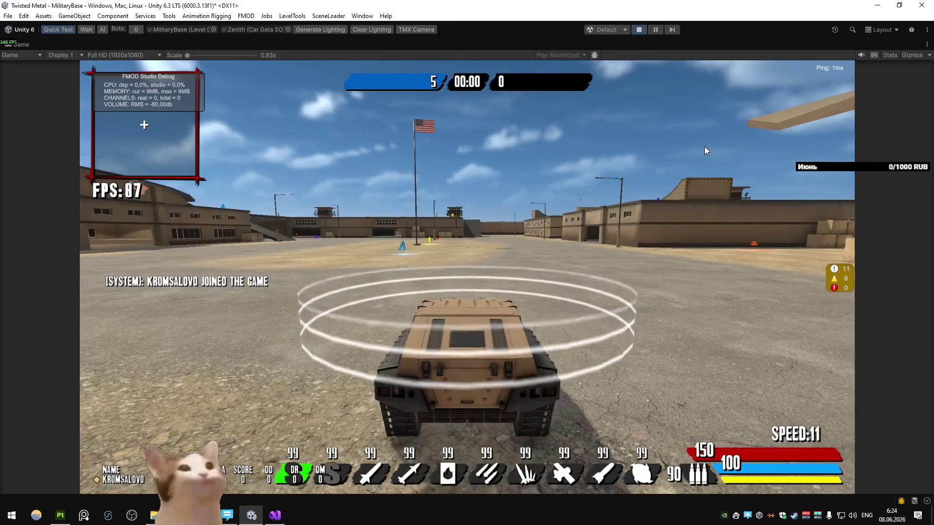
key("a")
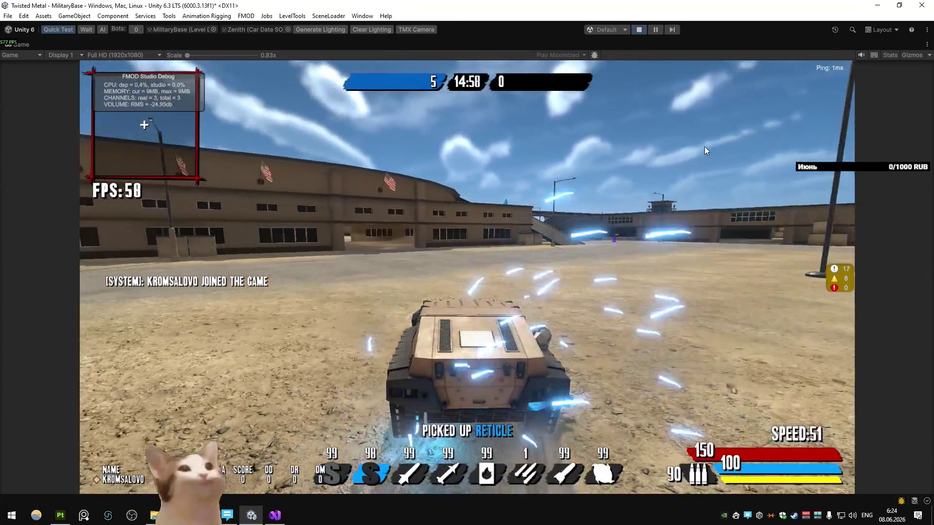
key("a")
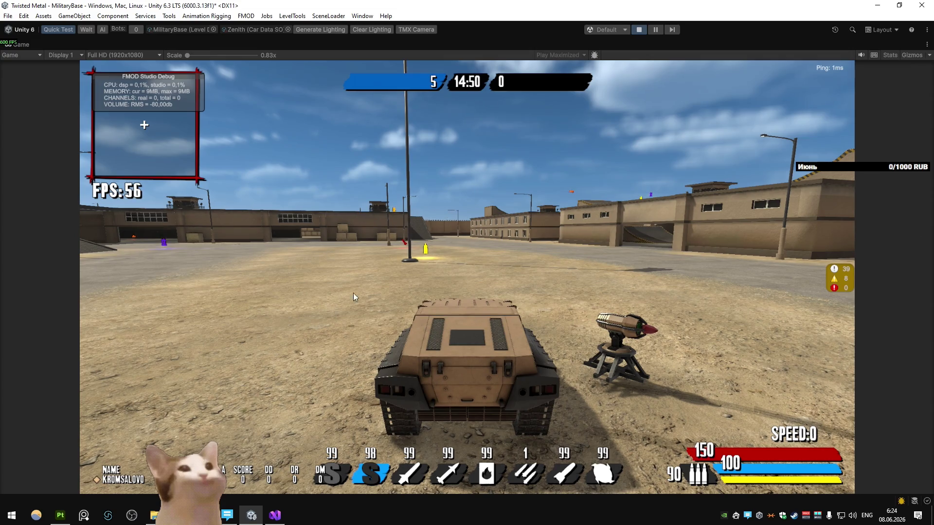
key("alt+Tab")
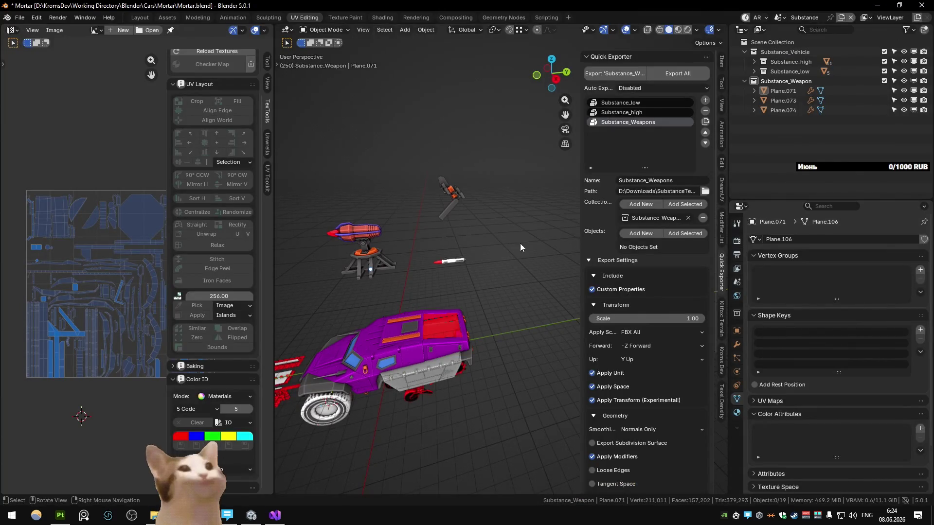
- In the Modeling workspace, inspect the car in the Unity scene and preview its animation
left_click_drag(520, 243, 496, 272)
left_click(196, 17)
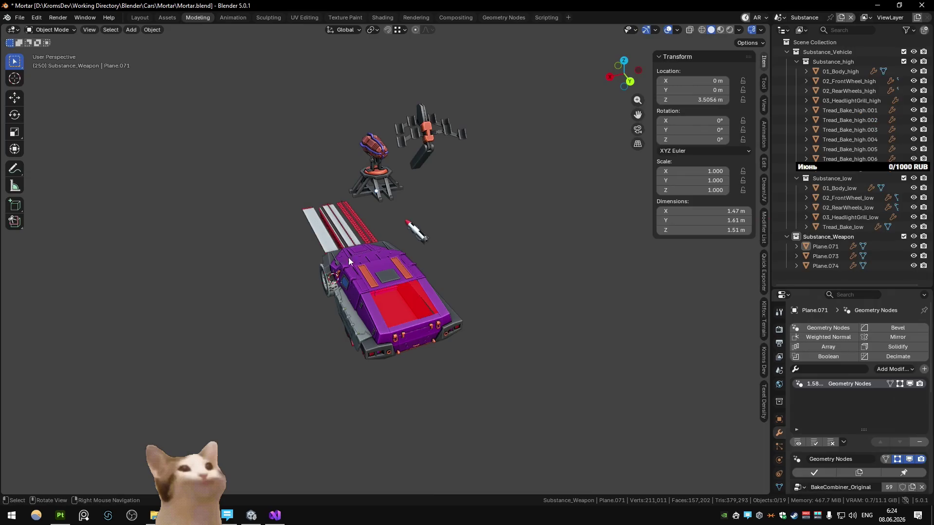
key("ctrl+Page_Down")
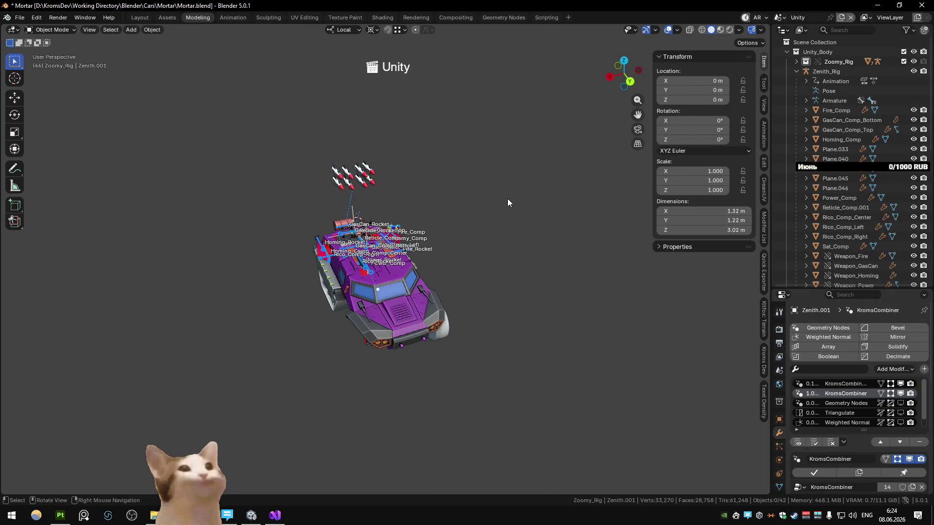
key("KP_Decimal")
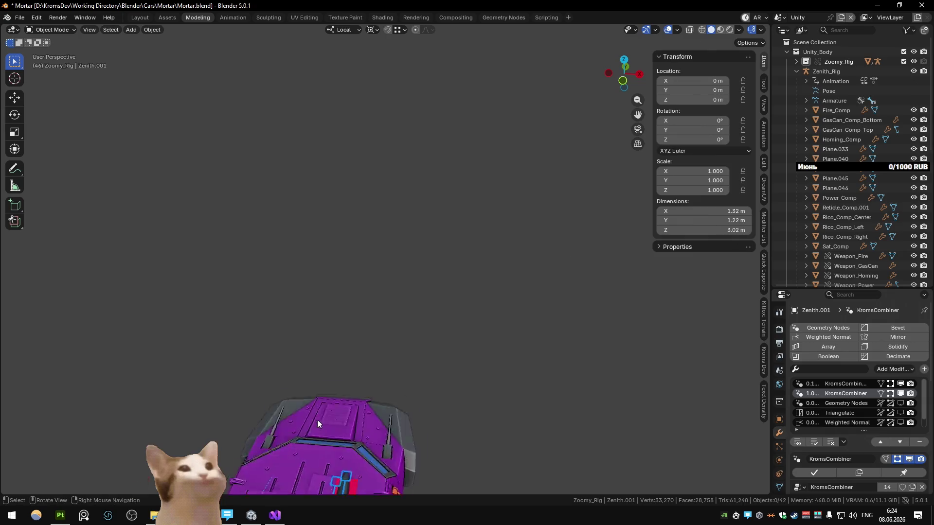
scroll(389, 323, "down", 5)
scroll(389, 323, "up", 6)
mouse_move(392, 346)
left_mouse_down()
mouse_move(413, 340)
mouse_move(387, 344)
left_mouse_up()
key("space")
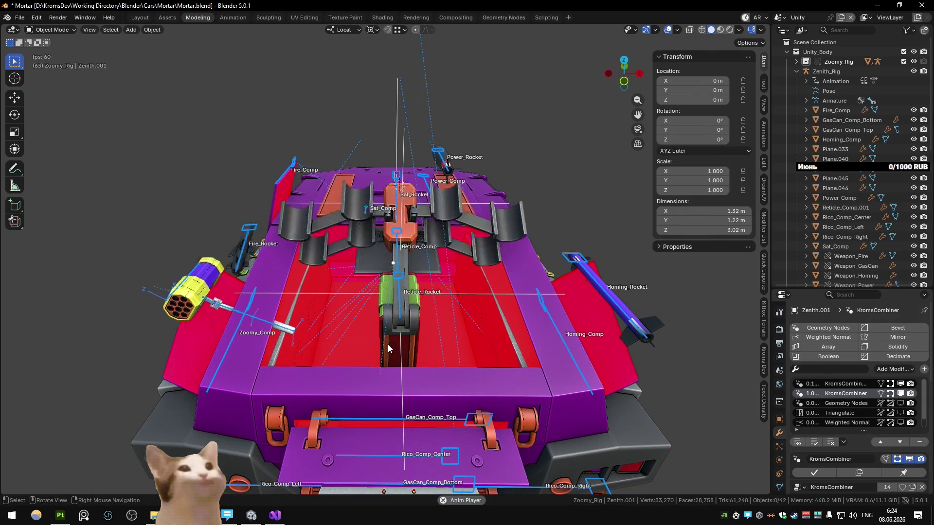
key("space")
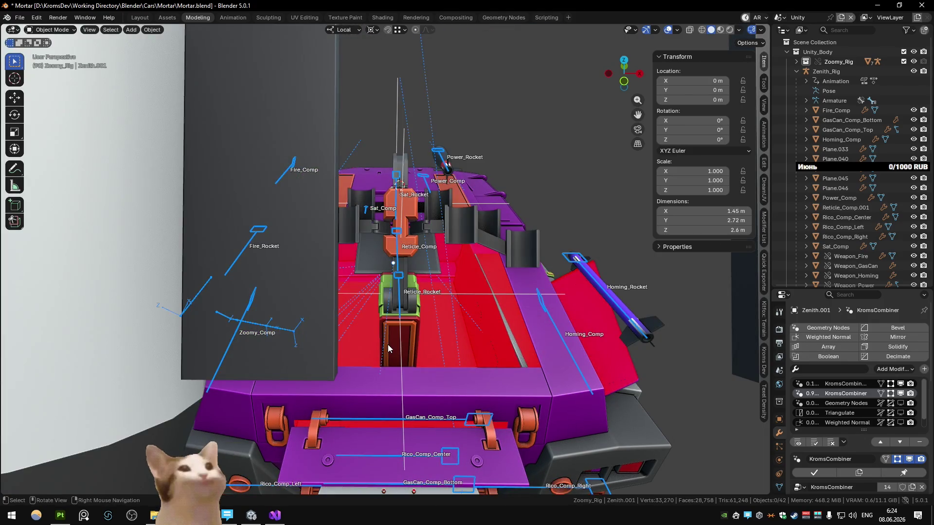
scroll(404, 244, "down", 5)
- In the Main scene, move the upper rockets down into their launcher
key("ctrl+Page_Down")
key("ctrl+Page_Down")
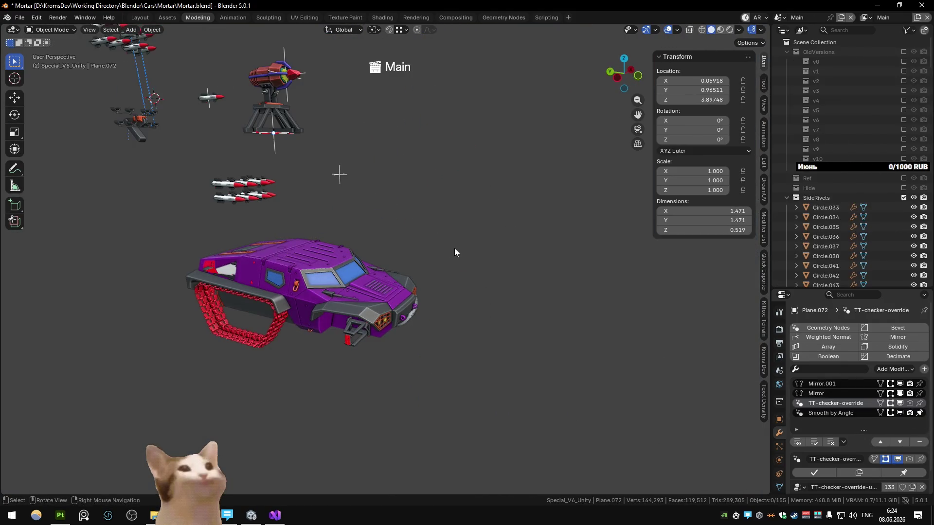
mouse_move(454, 248)
left_mouse_down()
mouse_move(250, 249)
mouse_move(350, 103)
mouse_move(457, 168)
mouse_move(370, 232)
left_mouse_up()
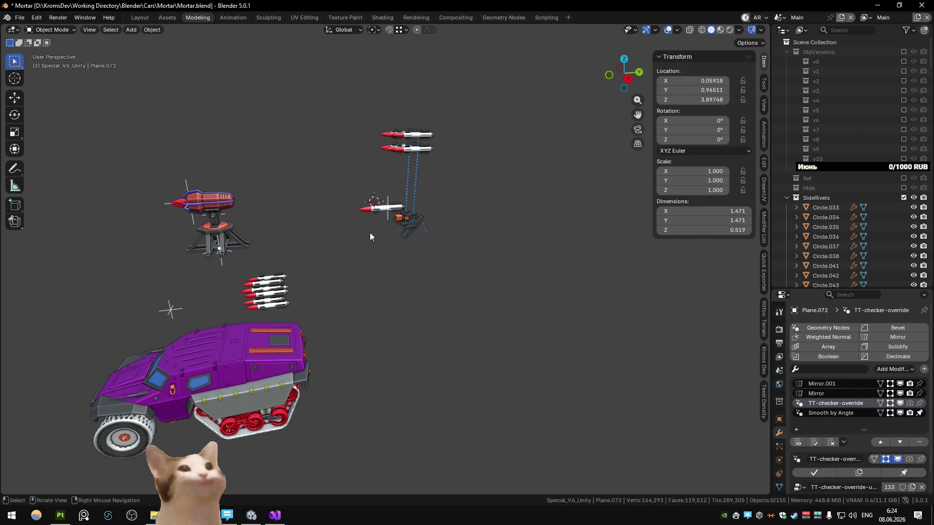
scroll(849, 234, "down", 15)
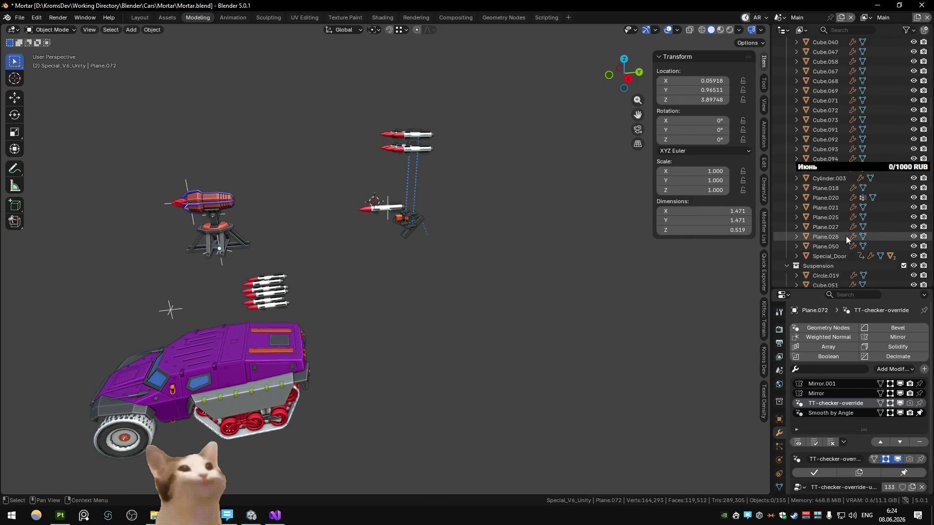
scroll(849, 231, "down", 15)
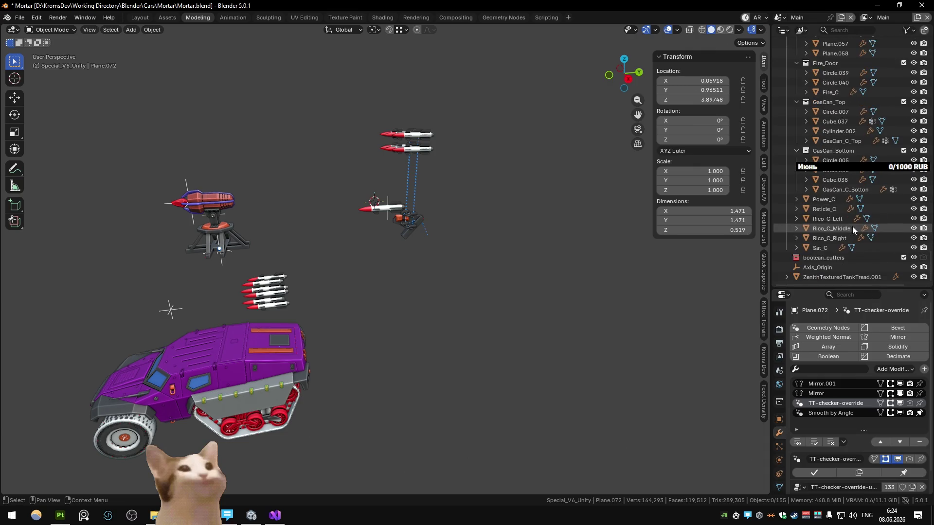
scroll(853, 227, "up", 10)
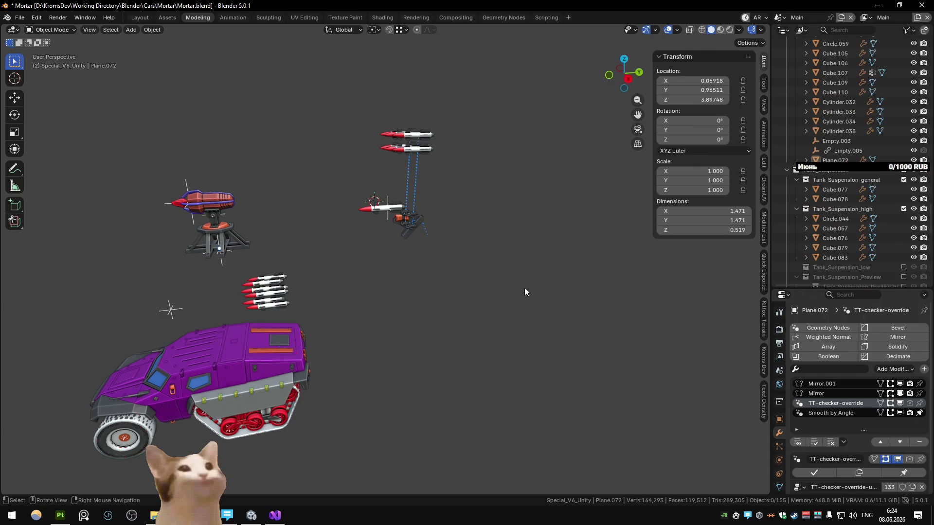
key("m")
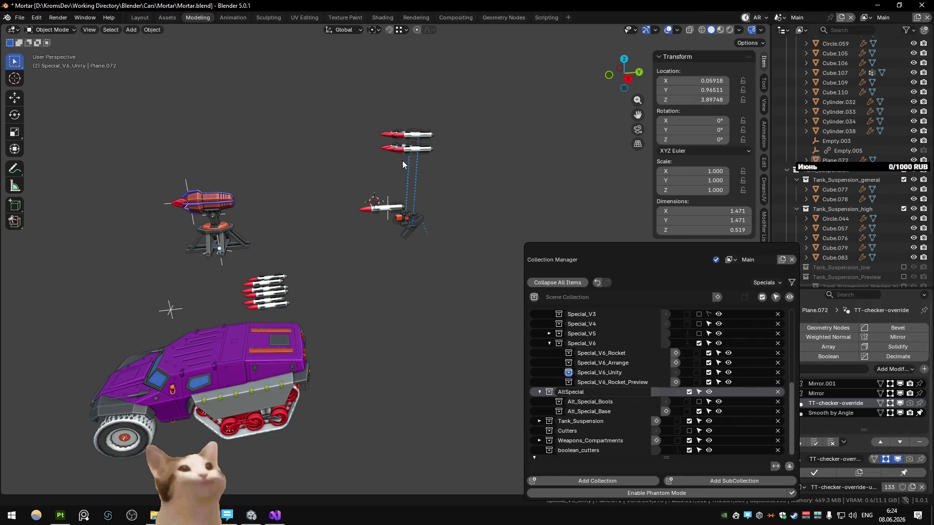
key("ctrl+z")
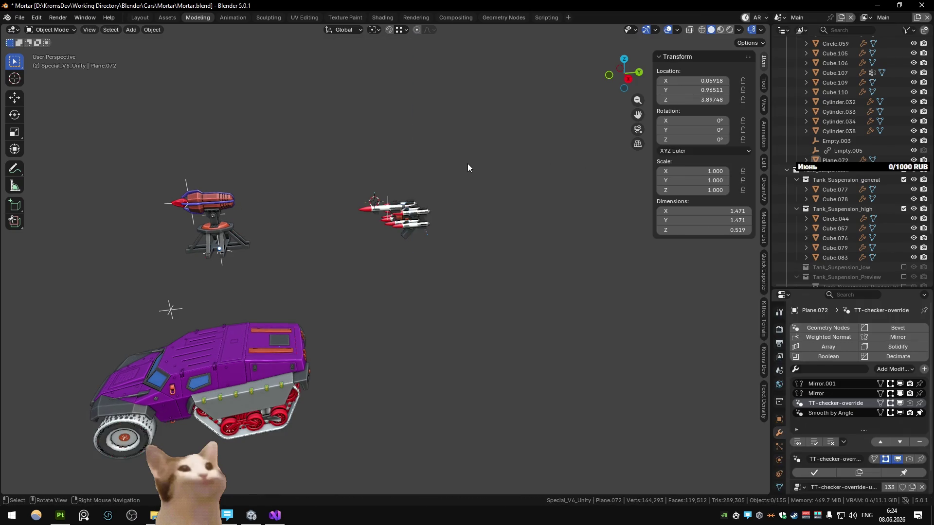
- Open the Quick Exporter settings in the Unity scene, then bring Unity forward
key("ctrl+Page_Down")
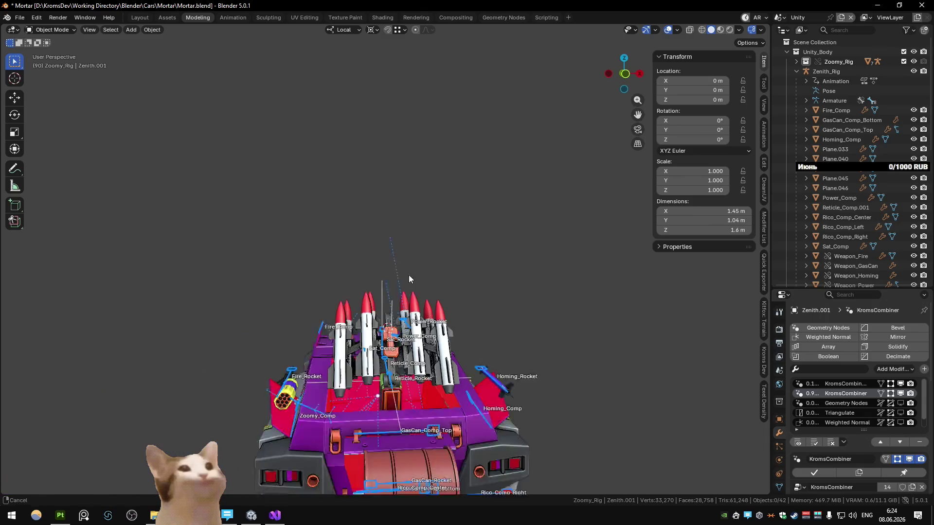
key("q")
left_click(531, 278)
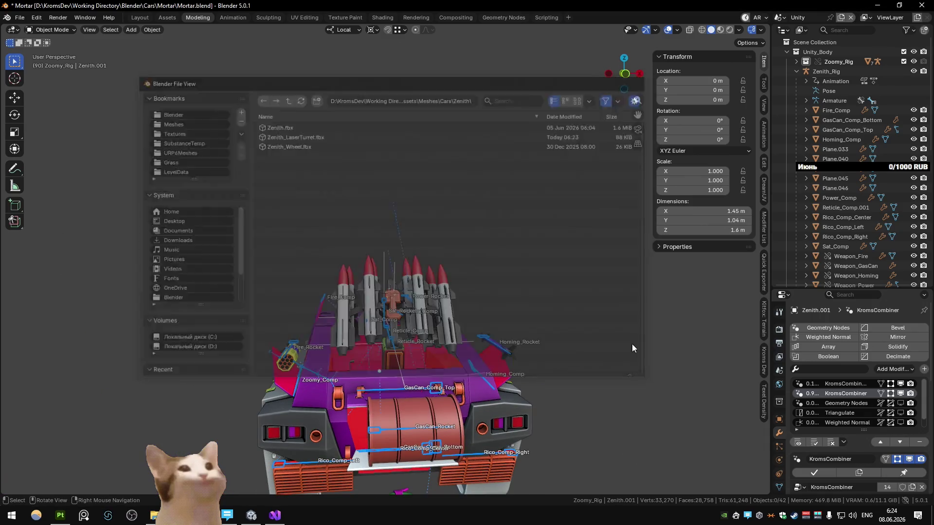
key("Escape")
left_click(765, 269)
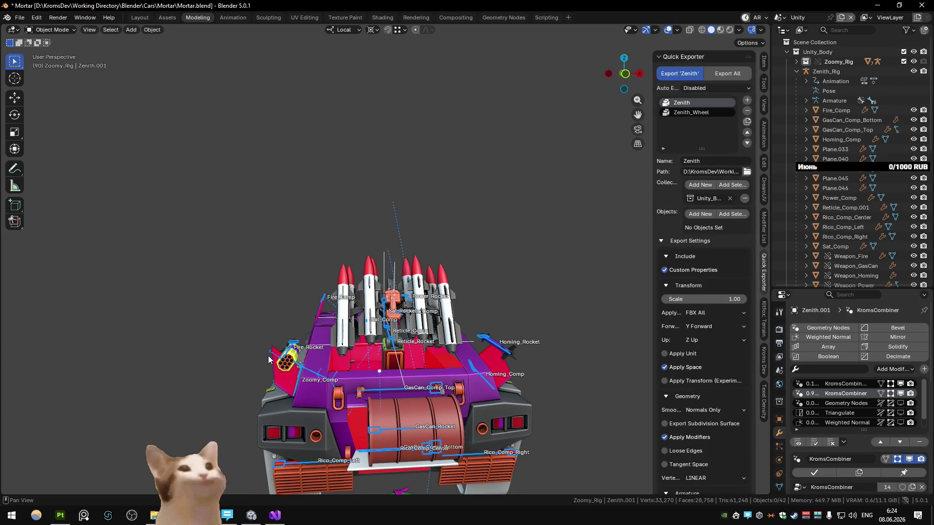
left_click(257, 516)
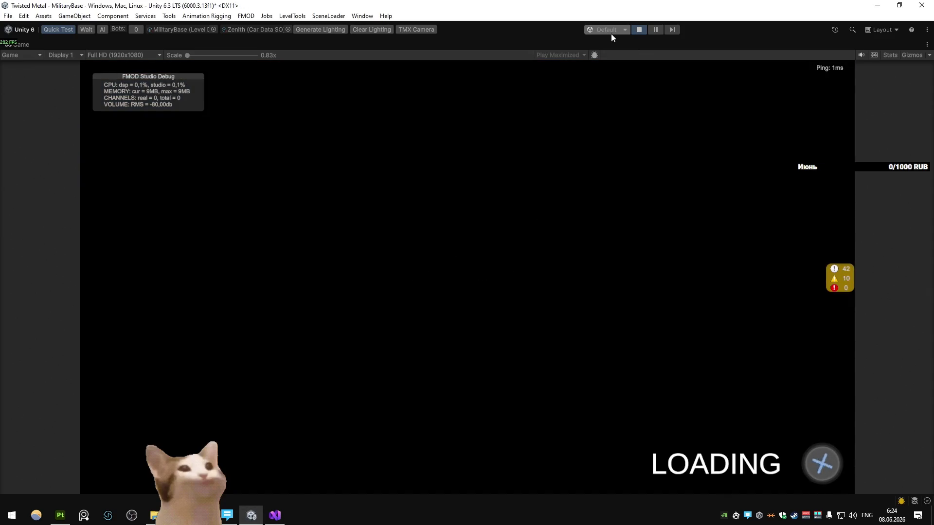
- Play-test MilitaryBase again driving forward and left, then browse Blender's export path folder
key("alt+Tab")
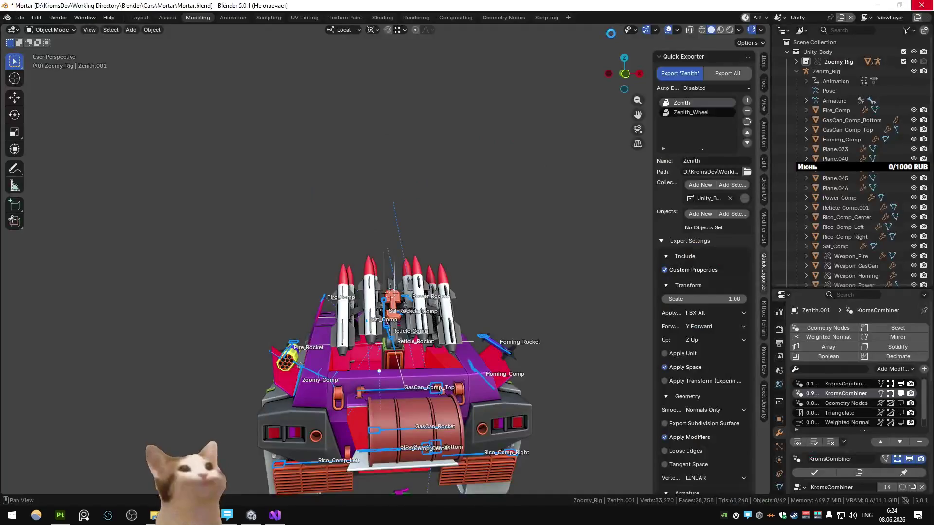
key("alt+Tab")
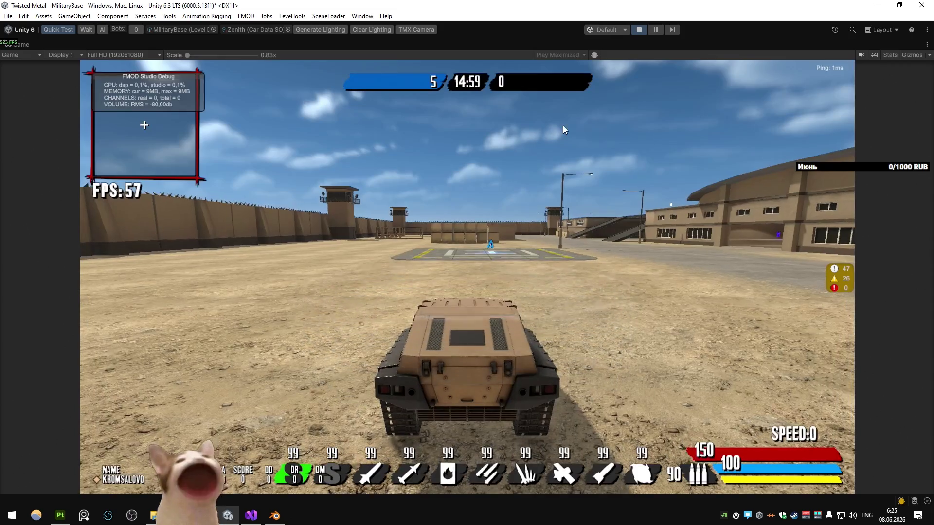
key("alt+Tab")
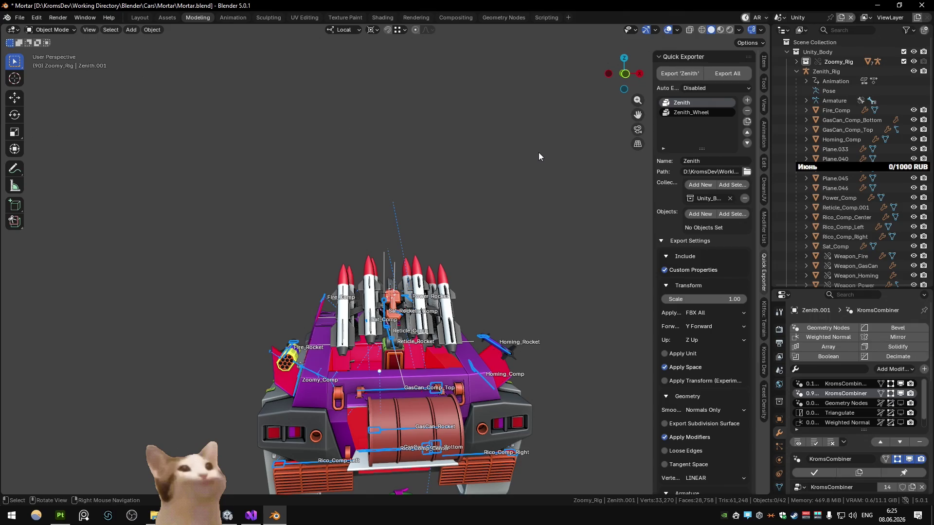
key("alt+Tab")
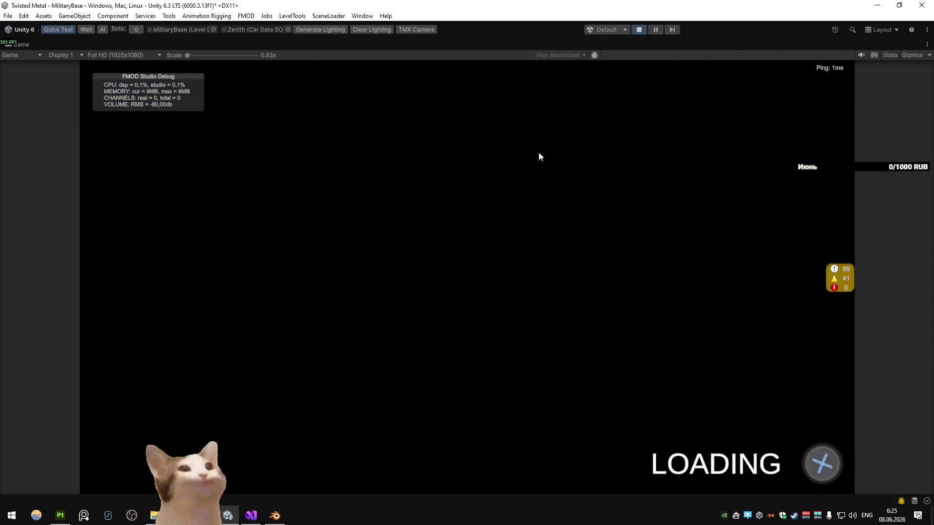
key("w")
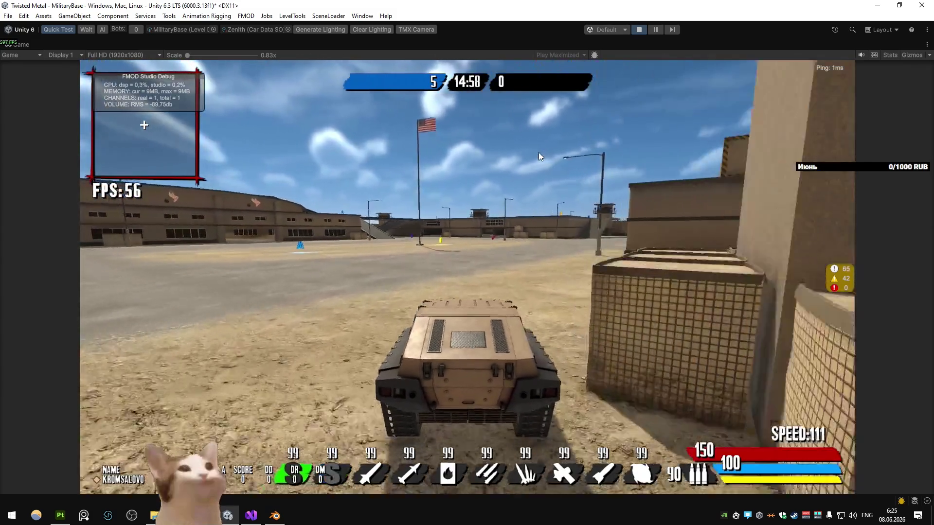
key("a")
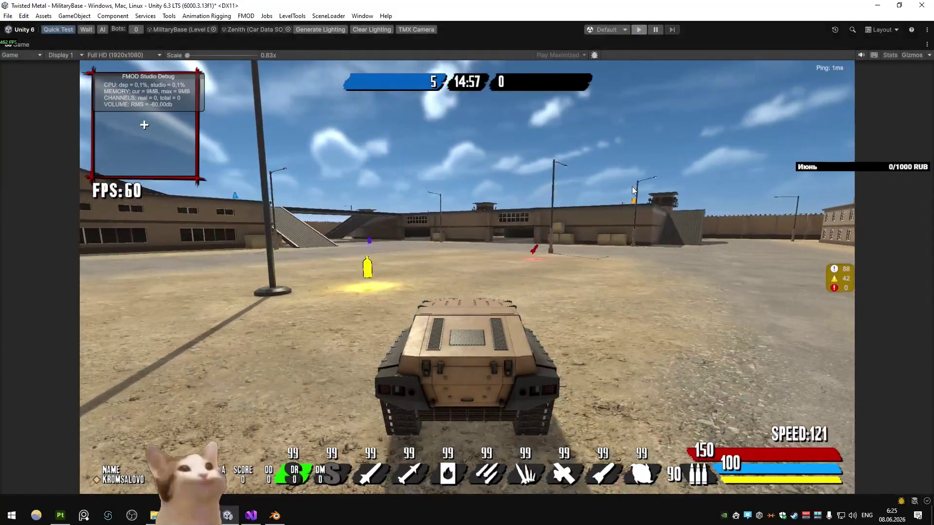
key("alt+Tab")
left_click(746, 171)
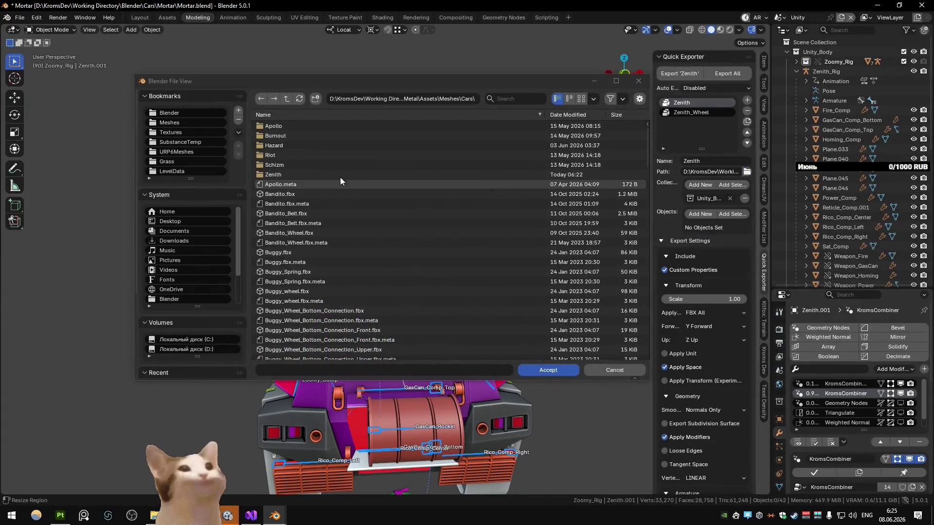
- Set the Zenith and Zenith_Wheel export paths to Meshes\Cars\Zenith, then return to Unity's Assets folder
left_click(559, 174)
left_click(538, 369)
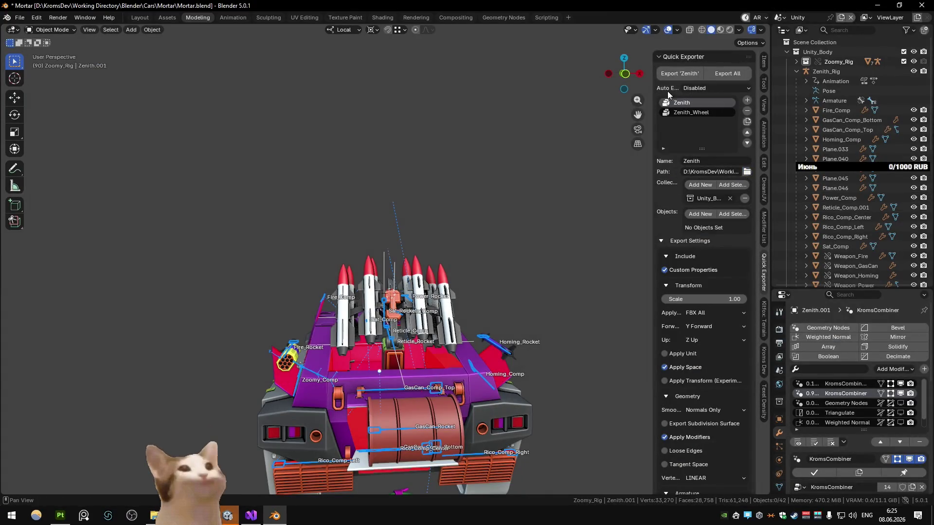
left_click(692, 113)
left_click(746, 172)
left_click(307, 175)
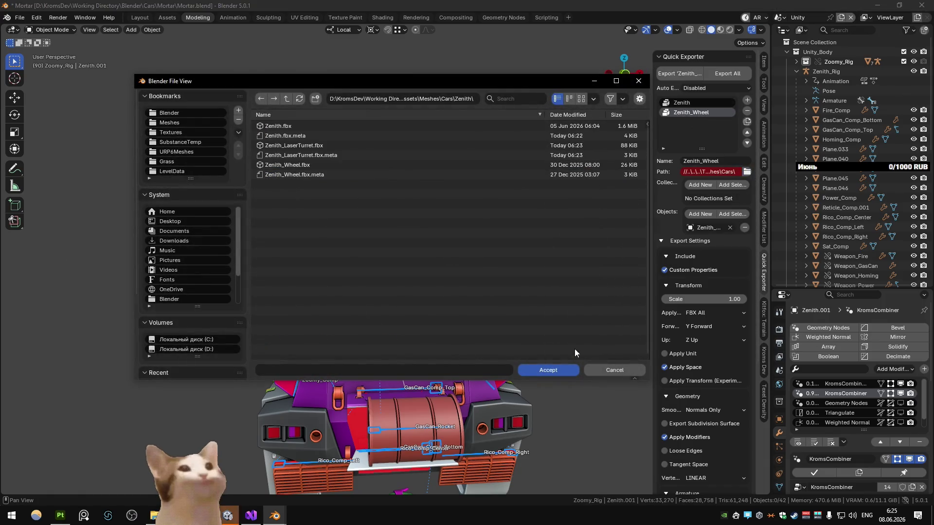
left_click(559, 370)
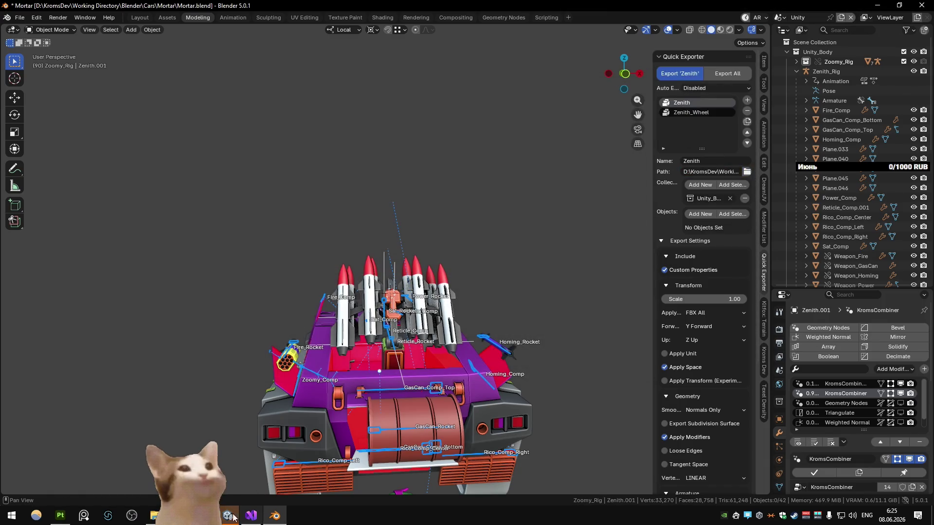
left_click(233, 517)
key("BackSpace")
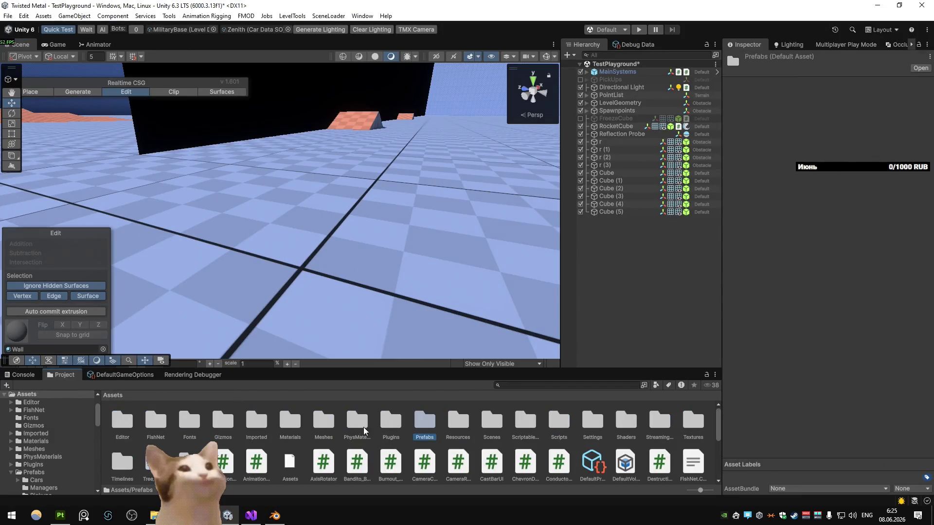
- Delete the old Zenith model from Meshes/Cars and start play mode
double_click(323, 420)
double_click(122, 420)
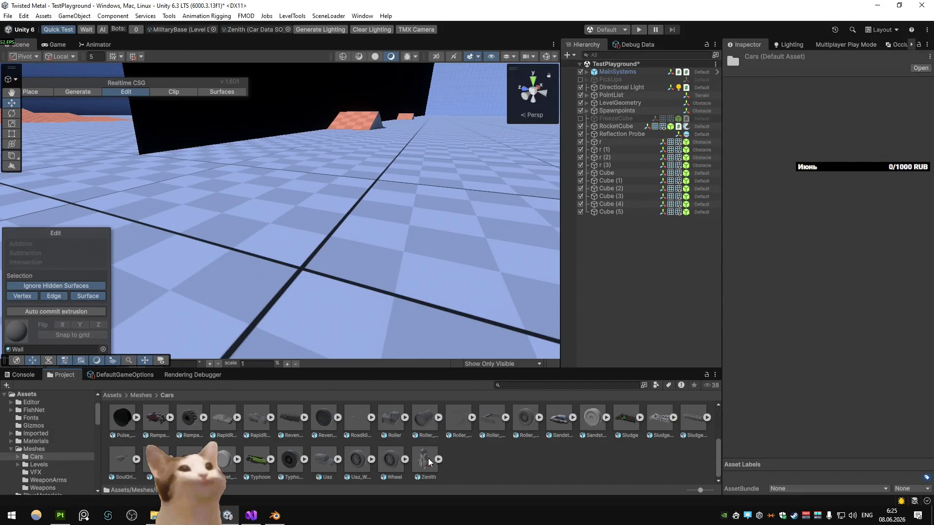
left_click(428, 458)
key("Delete")
key("Return")
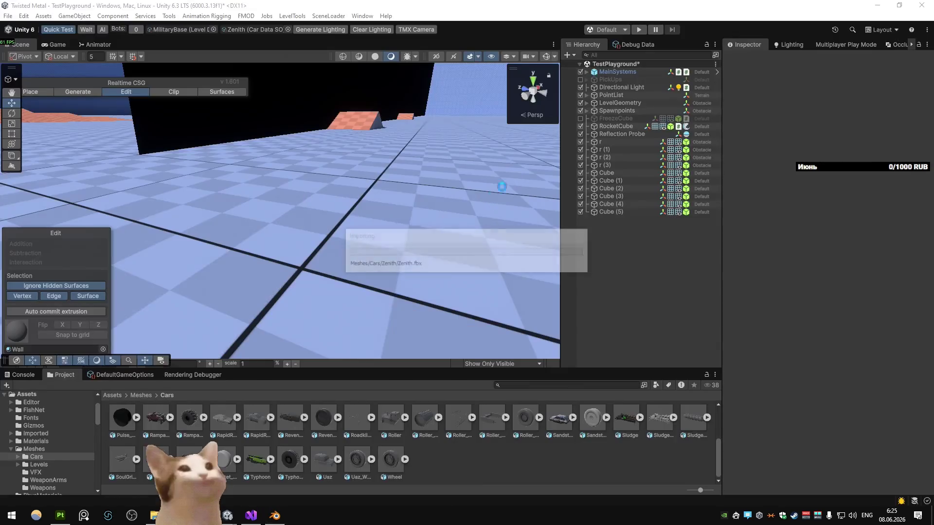
left_click(639, 29)
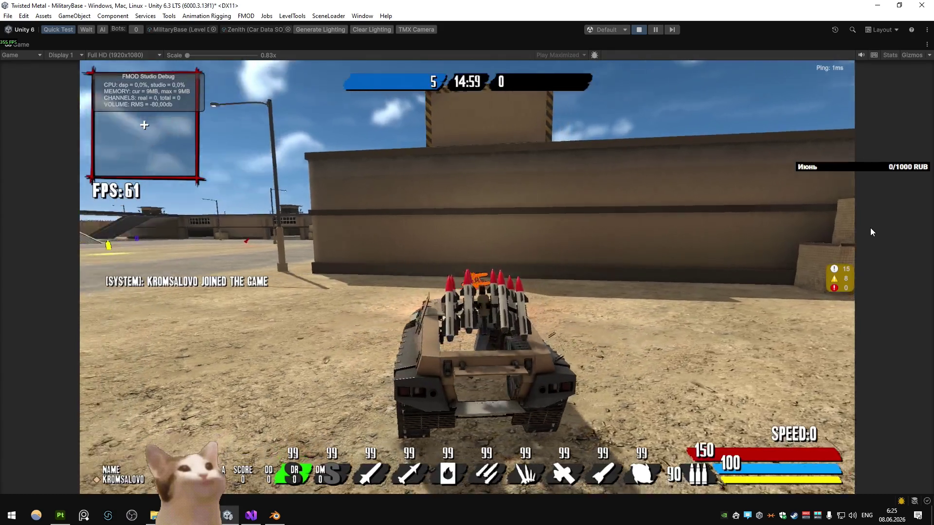
- Drive across the base, up onto the wall-top road and down the grated ramp
key("w")
key("d")
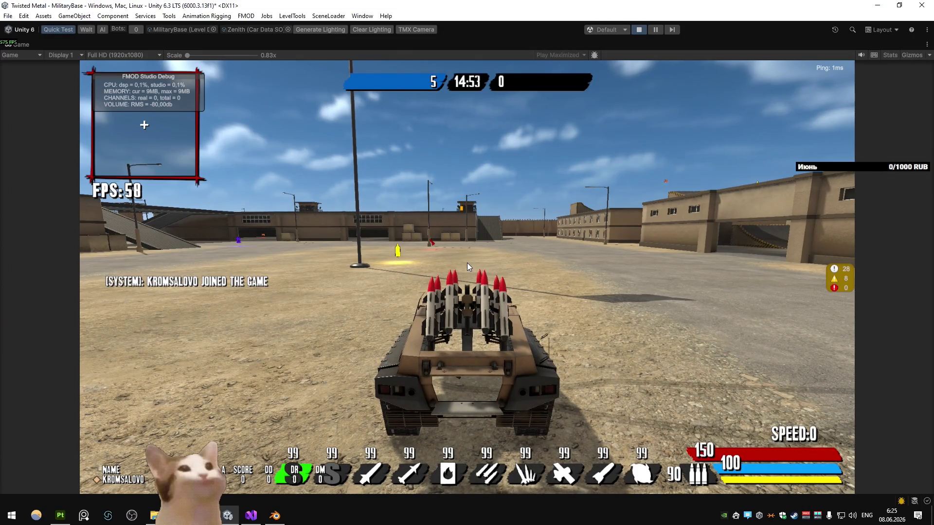
key("w")
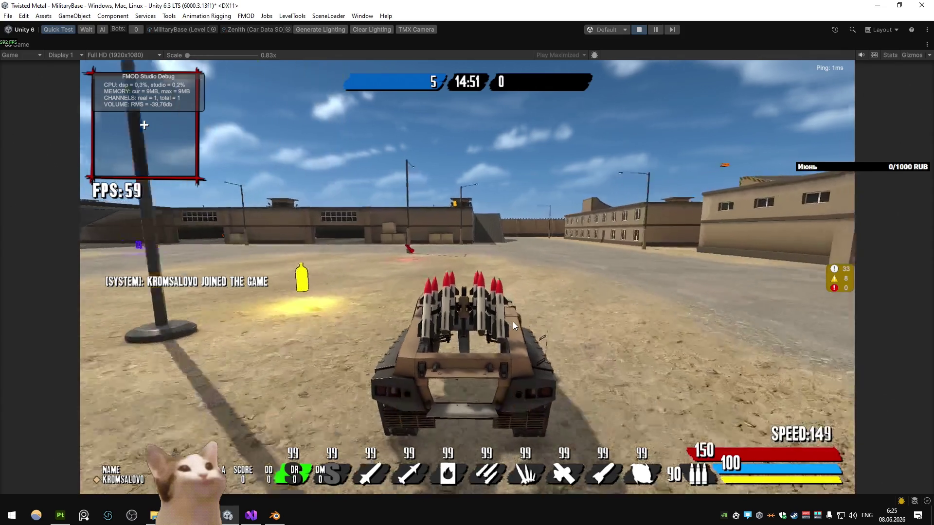
key("a")
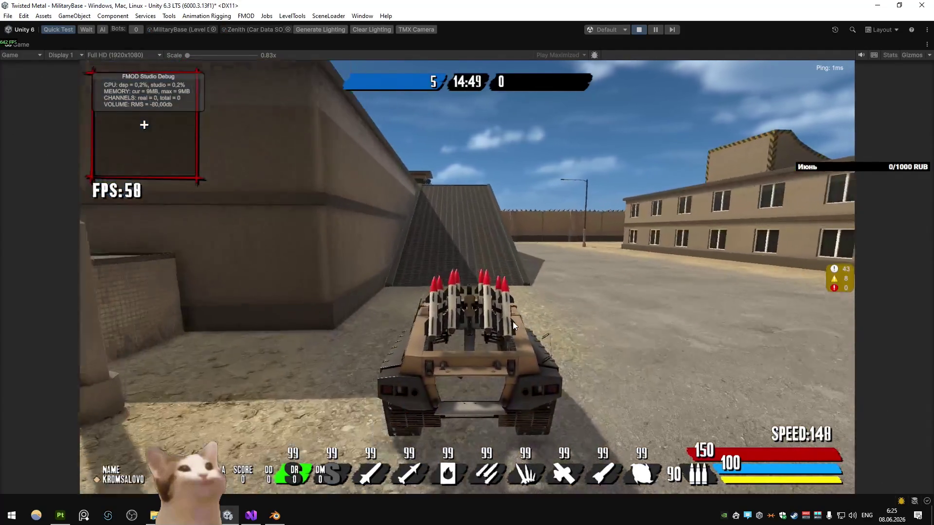
key("a")
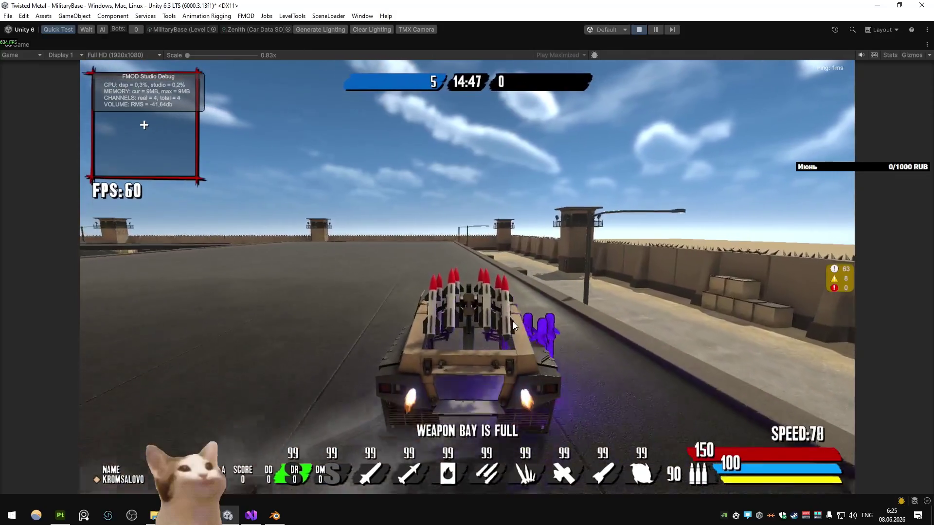
key("a")
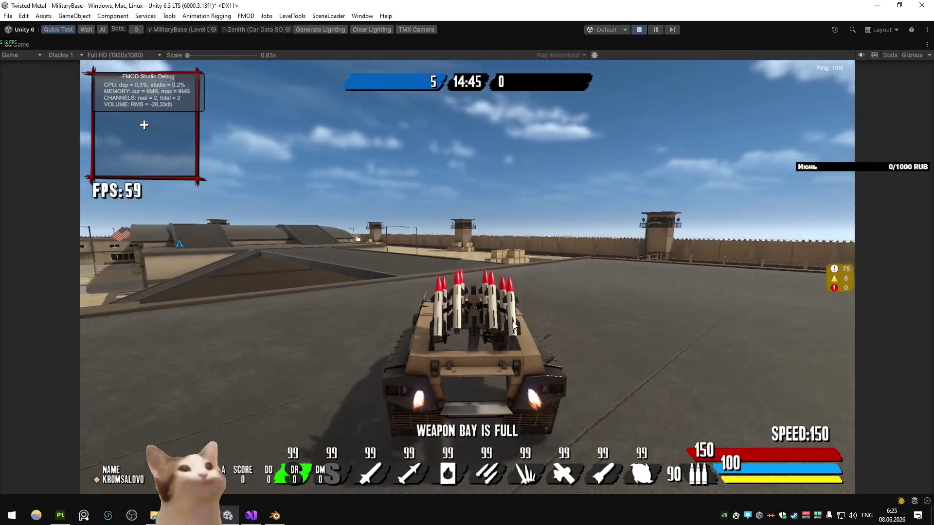
key("w")
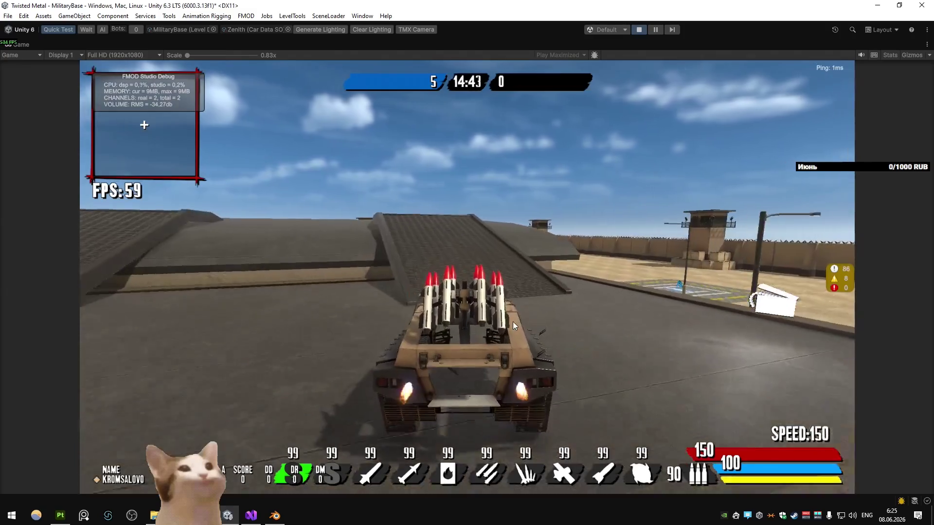
key("w")
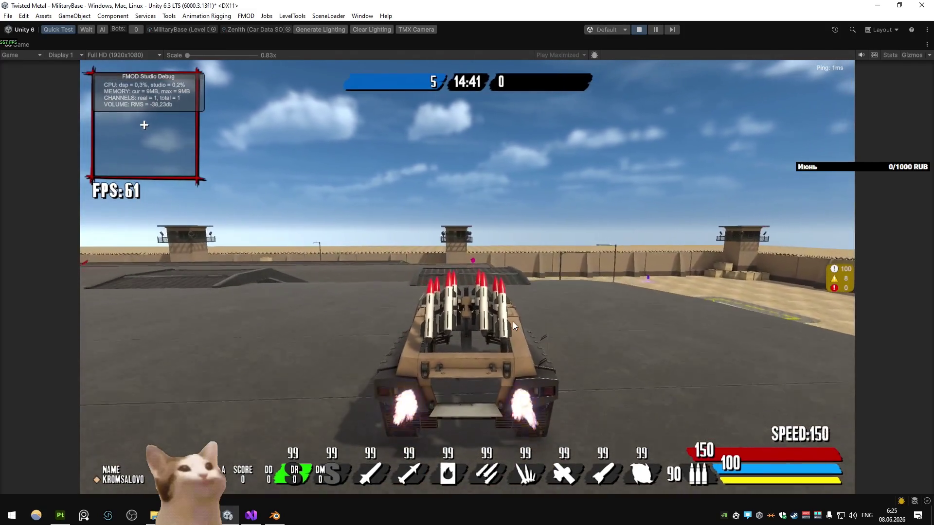
- Drive along the wall past the hangar, up the ramp deck and boost across the rooftop
key("a")
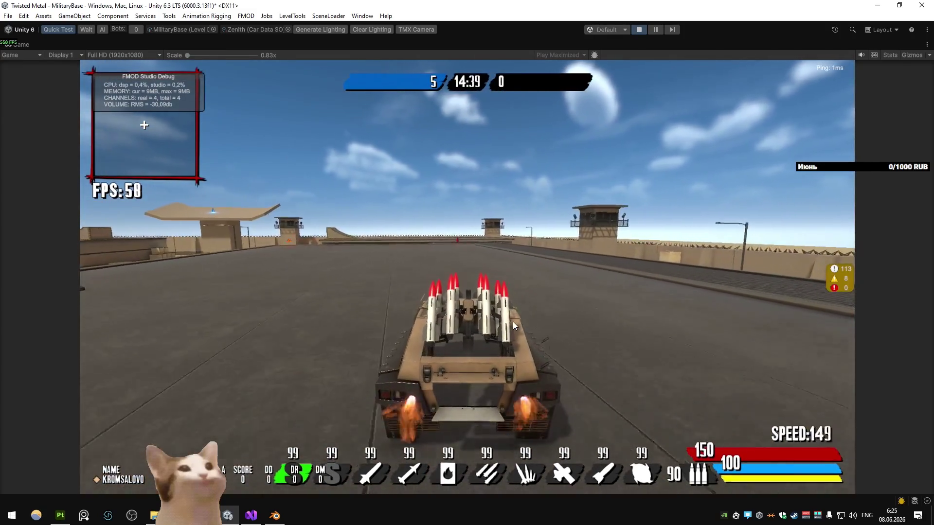
key("d")
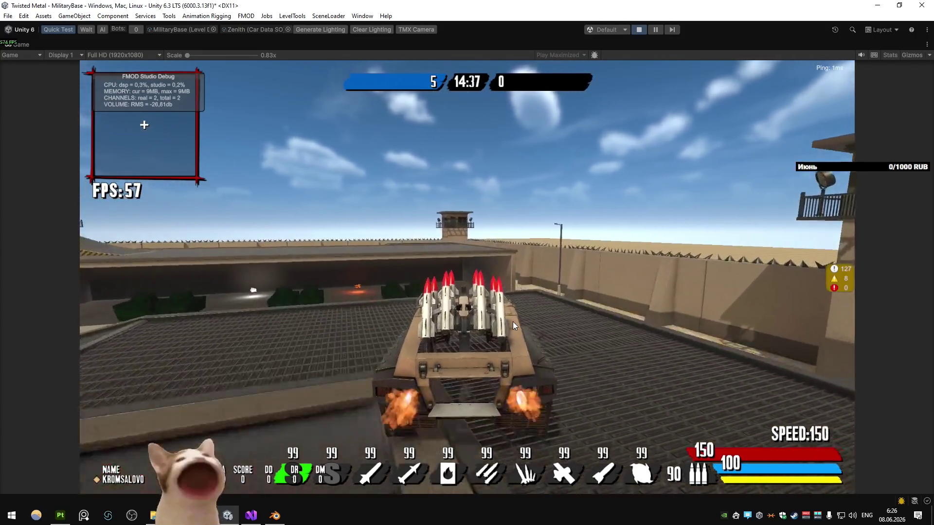
key("a")
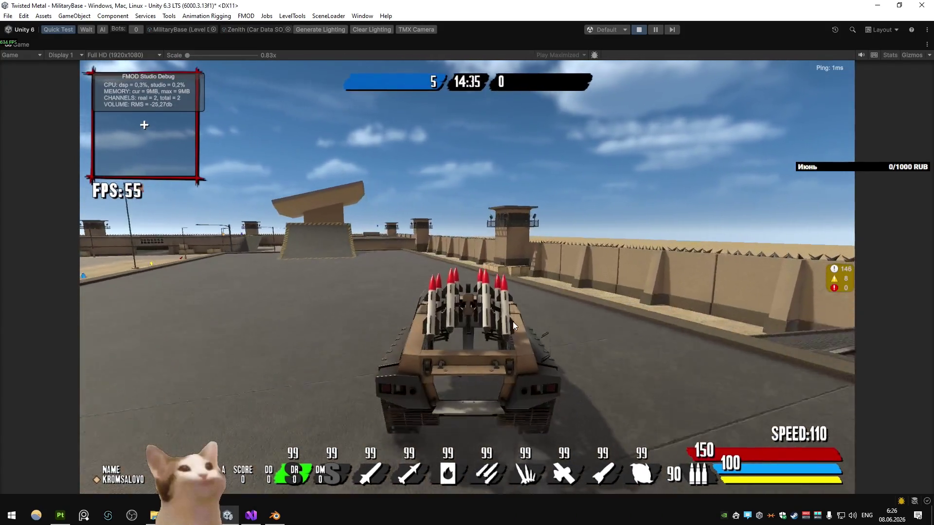
key("a")
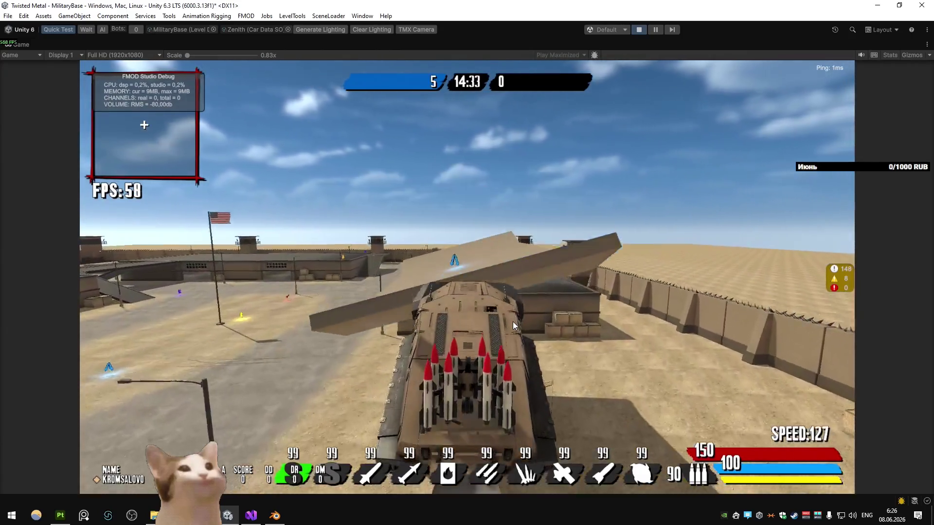
key("a")
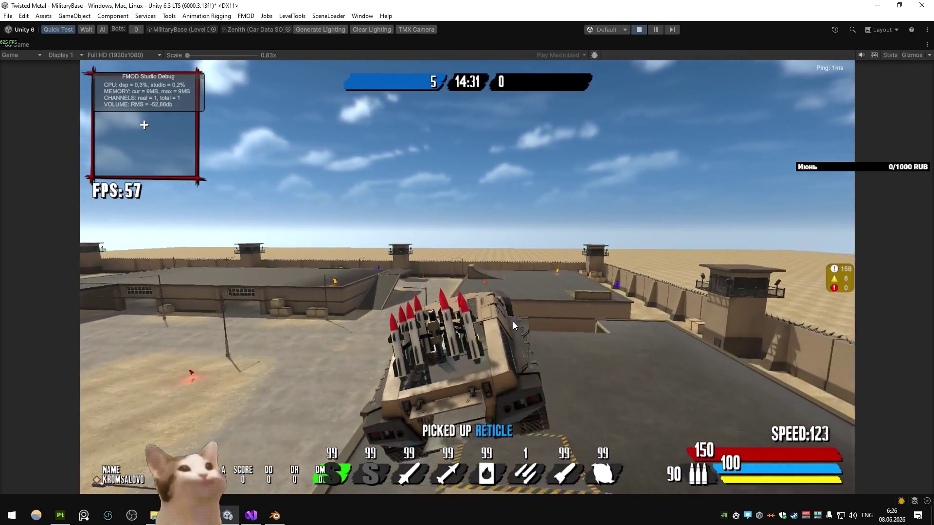
key("shift")
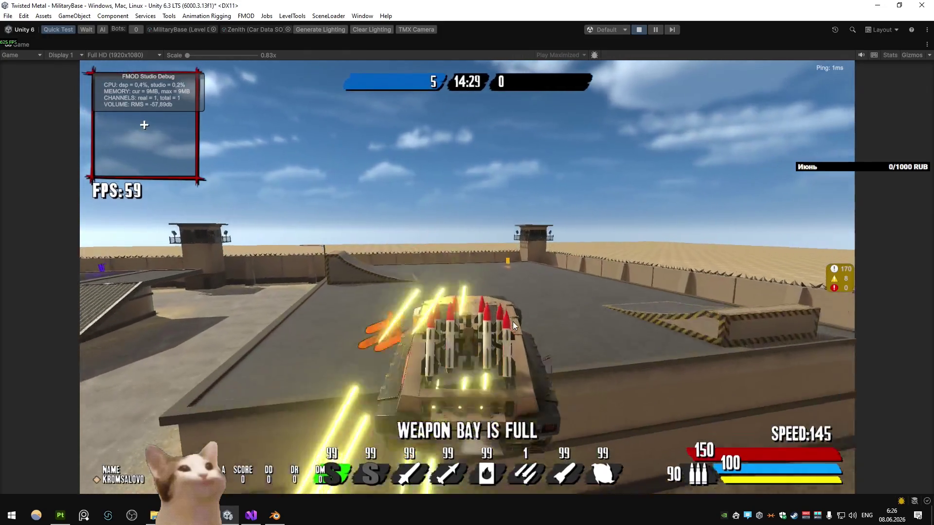
key("a")
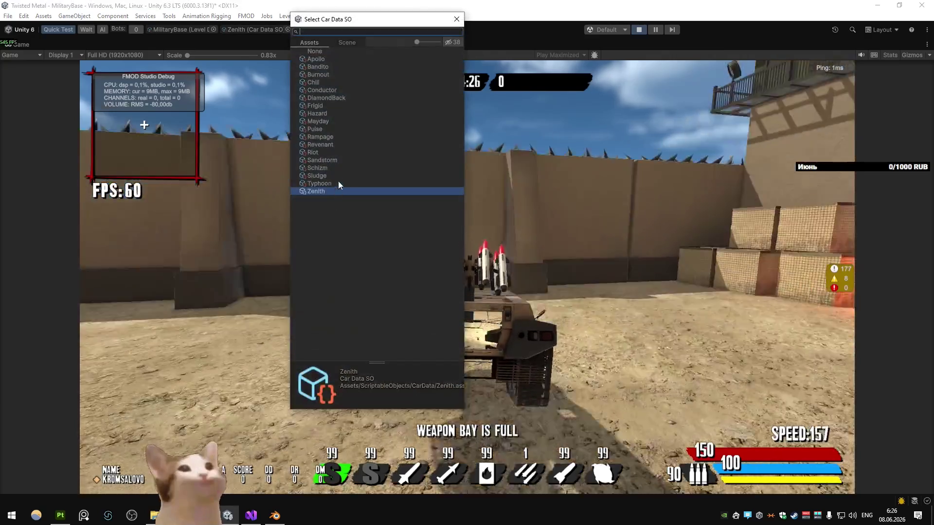
- Switch the test car to Schizm and drive it over the ramp onto the roof
double_click(337, 181)
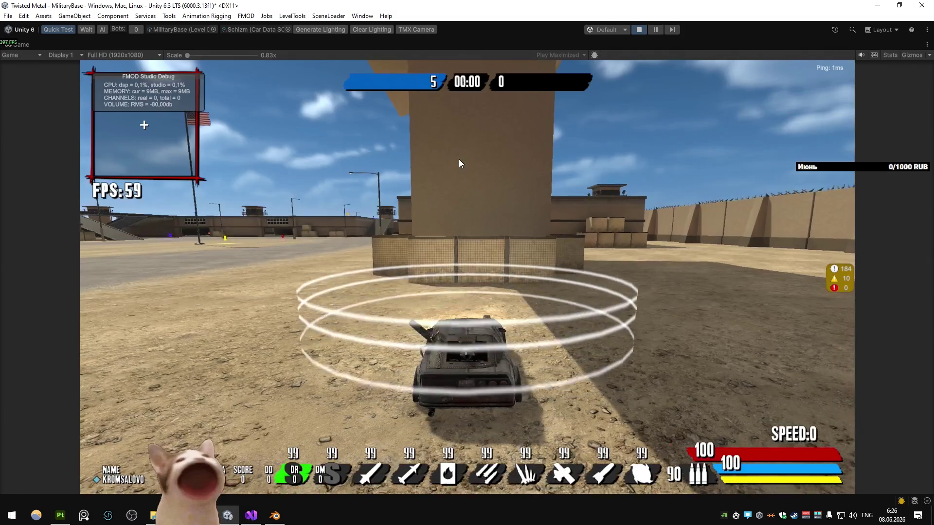
key("w")
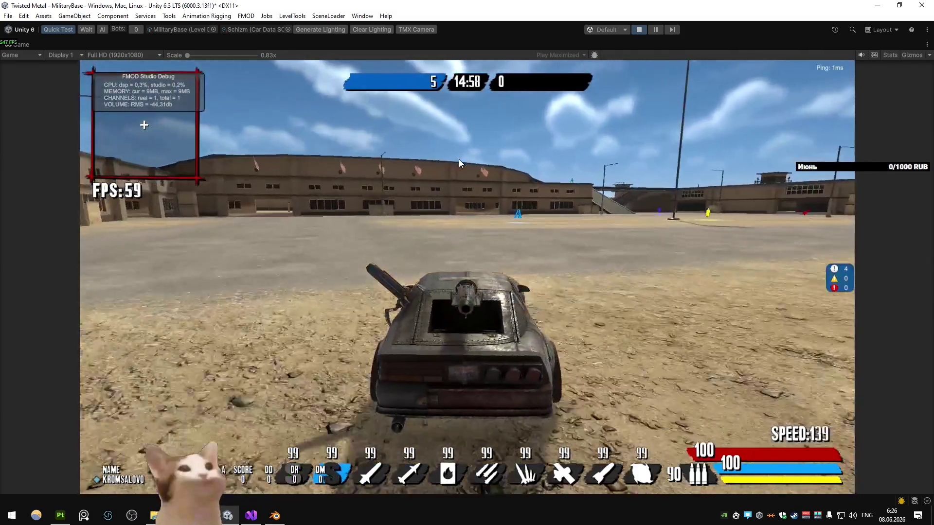
key("a")
key("s")
key("w")
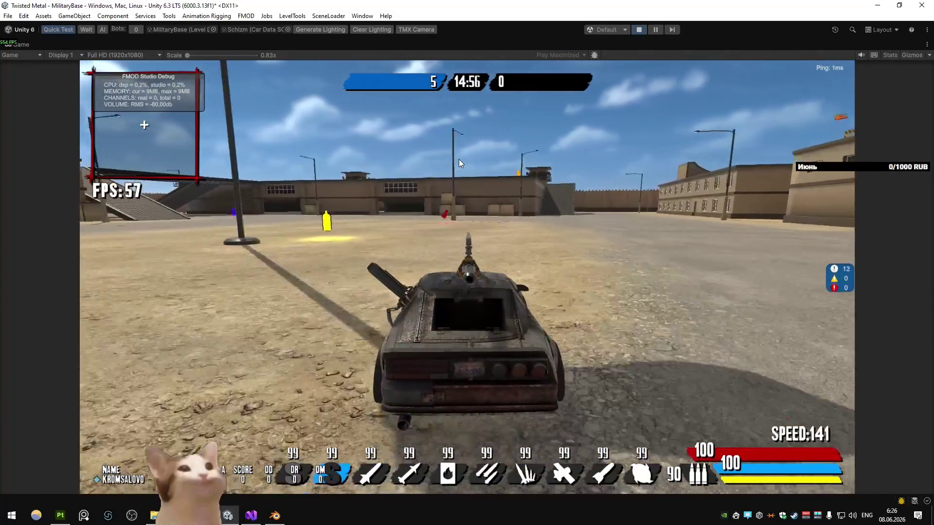
key("s")
key("w")
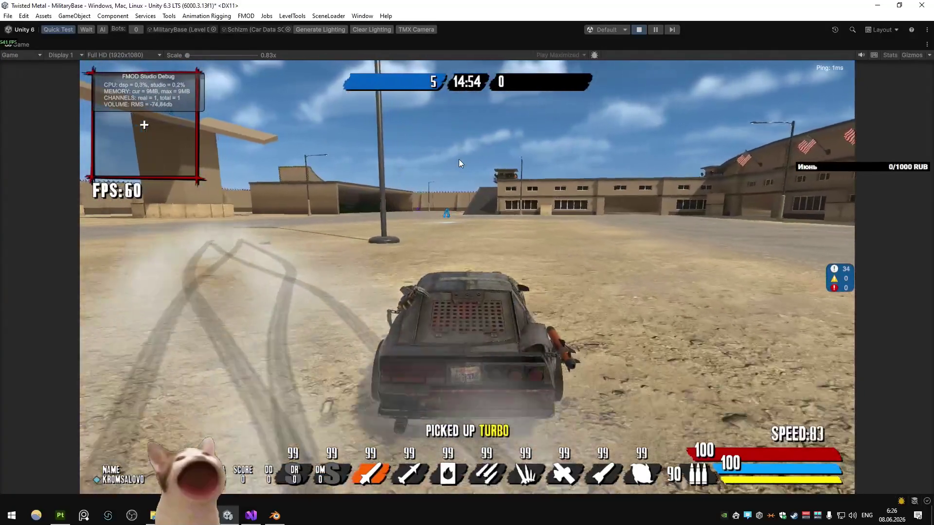
key("d")
key("e")
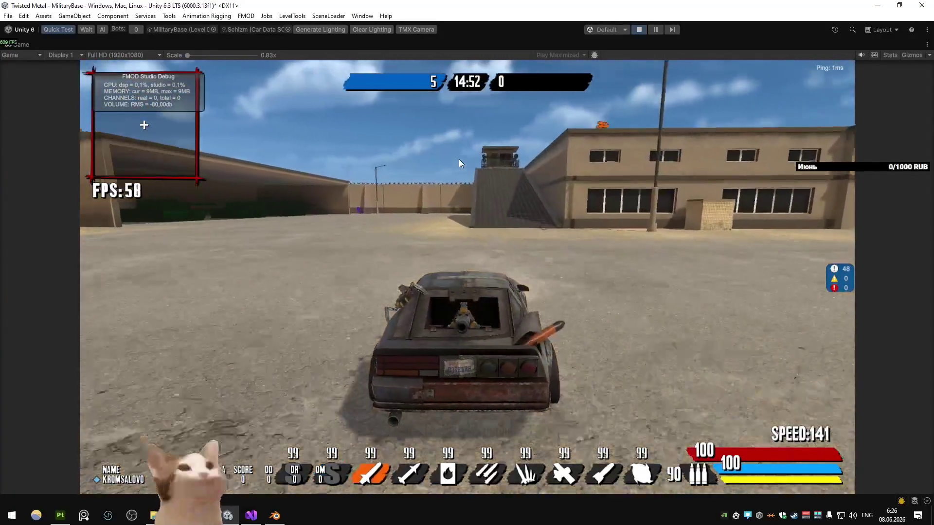
key("s")
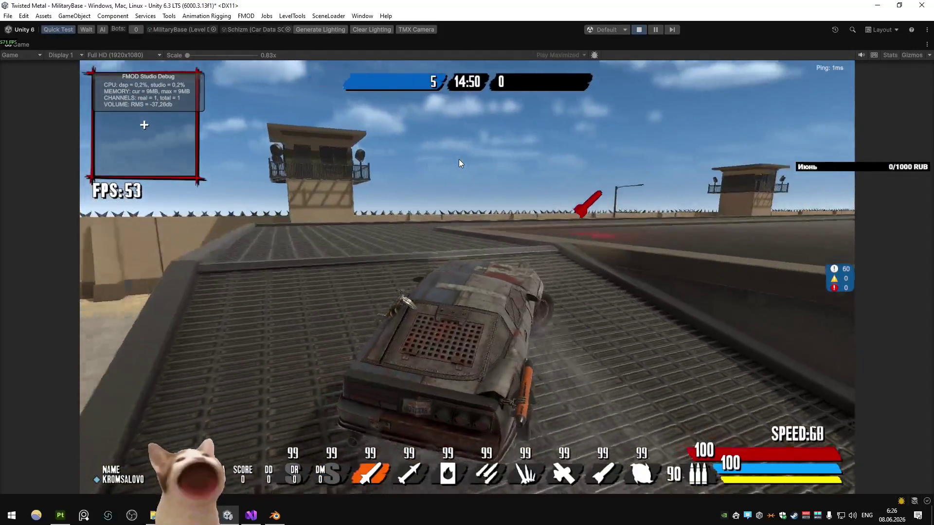
key("e")
key("w")
key("d")
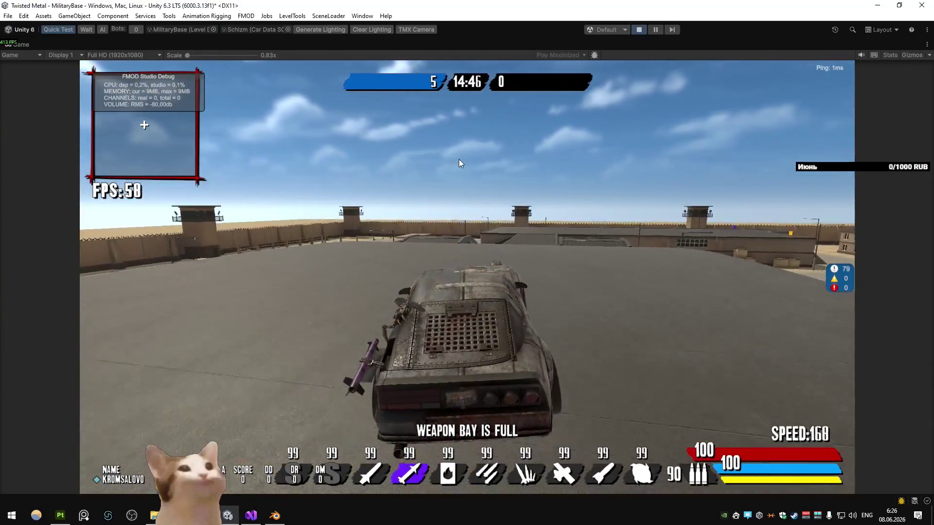
key("e")
- Cycle through the Schizm weapons, firing the fire special, rockets and a green missile
left_click(459, 159)
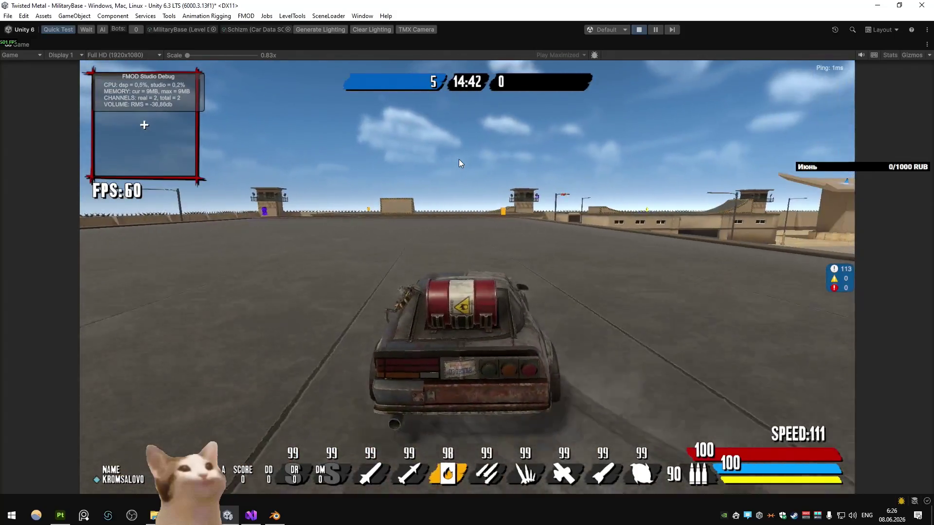
key("e")
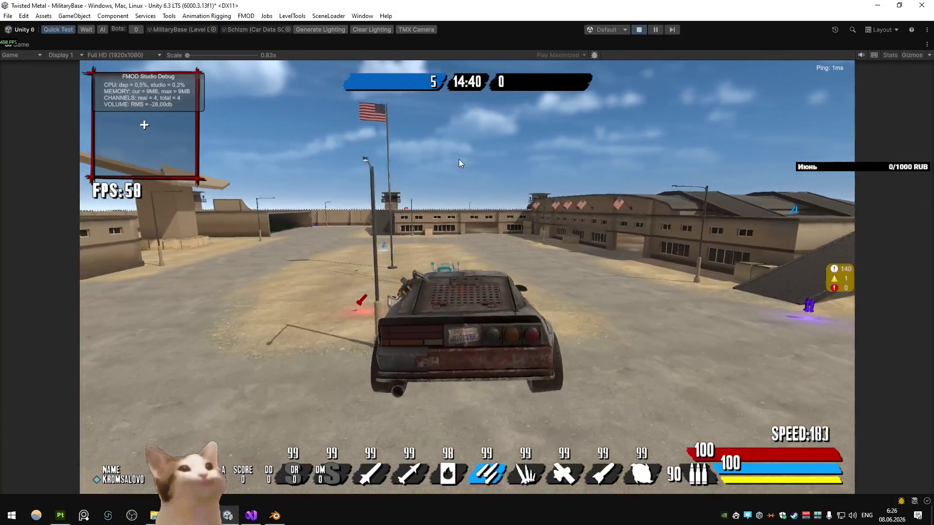
key("e")
key("w")
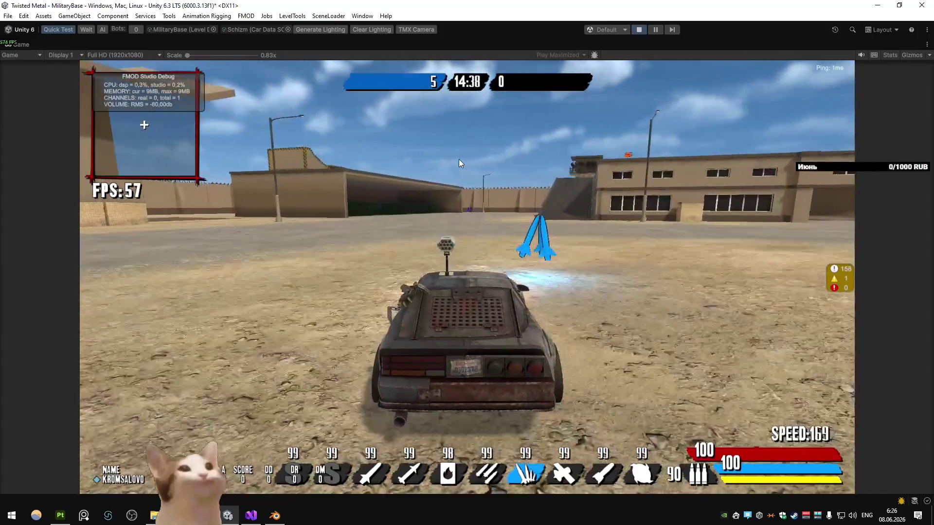
key("e")
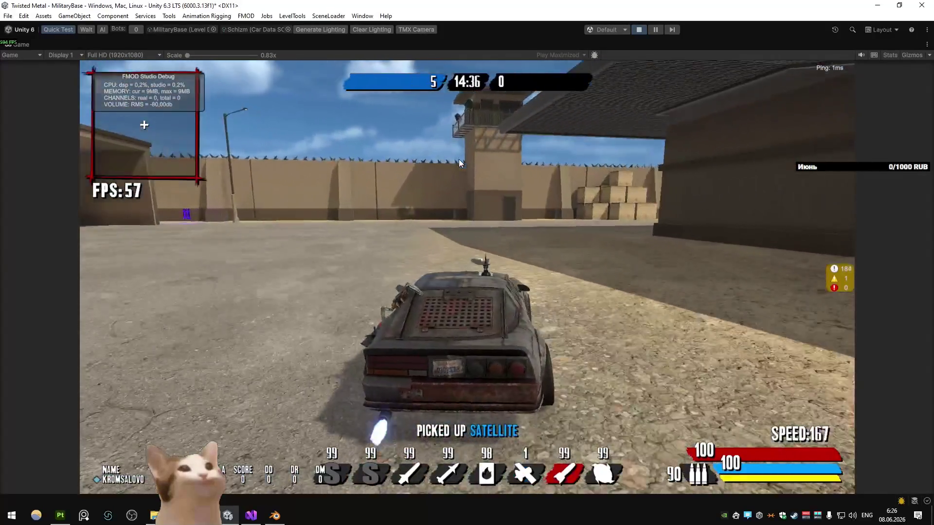
key("a")
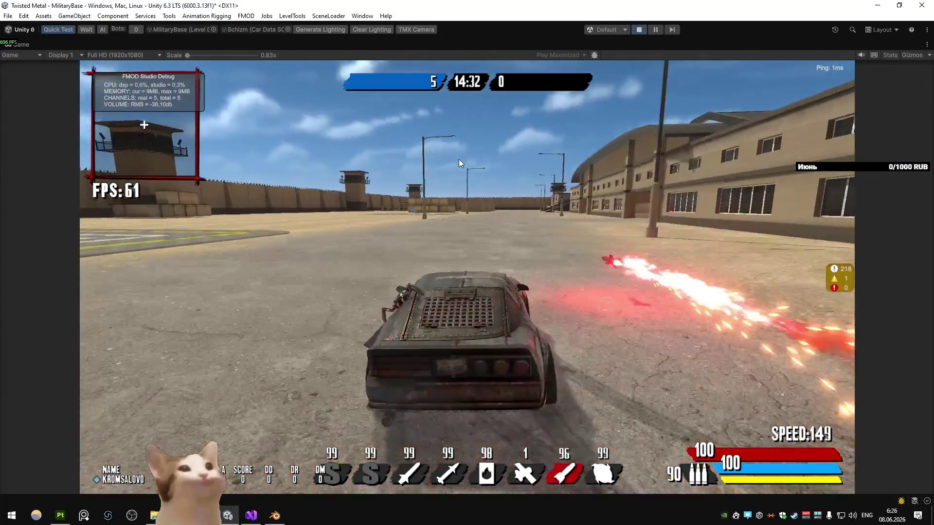
key("e")
key("a")
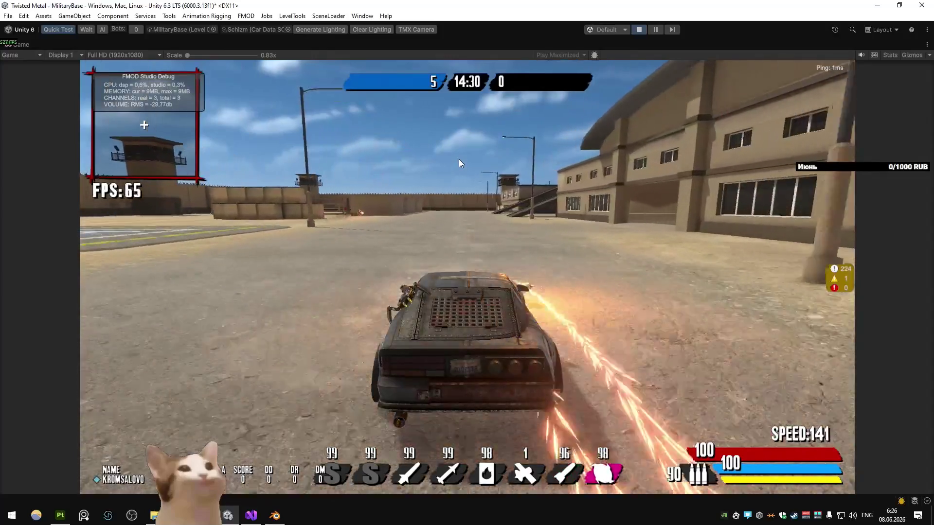
key("e")
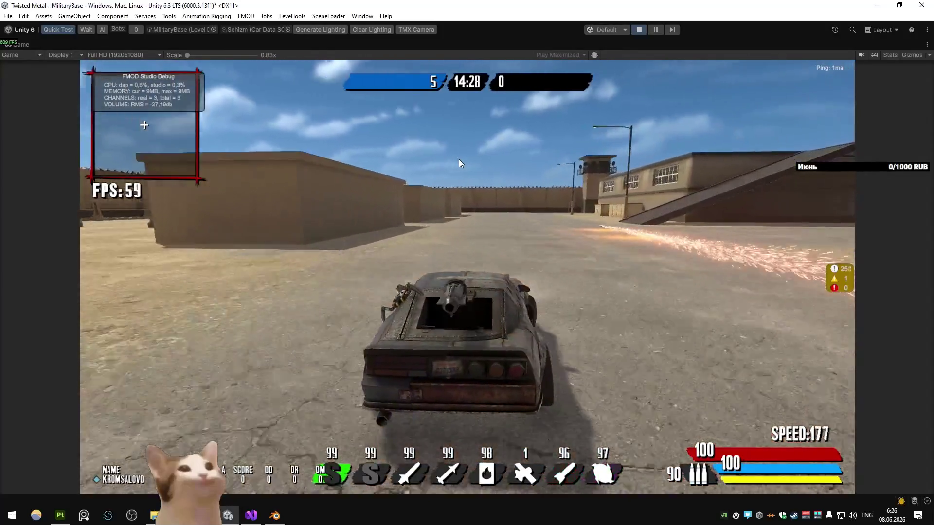
key("d")
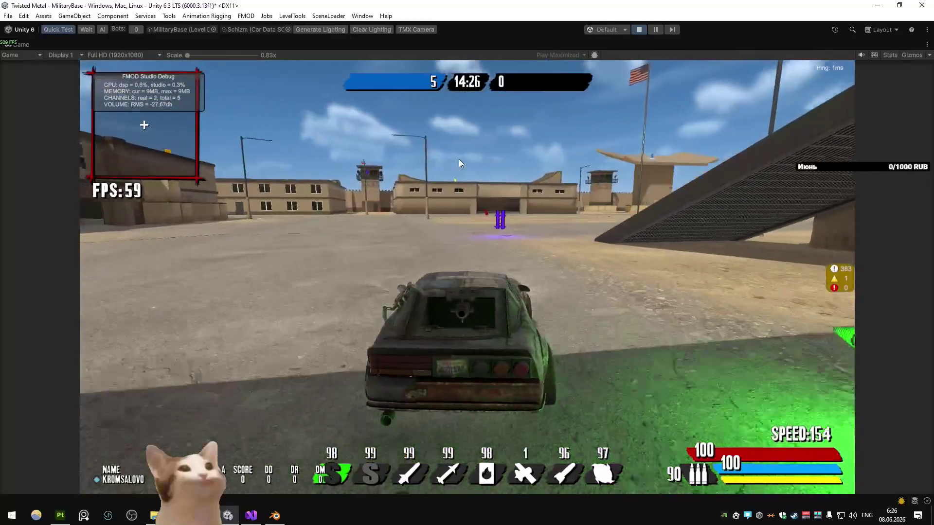
key("e")
key("d")
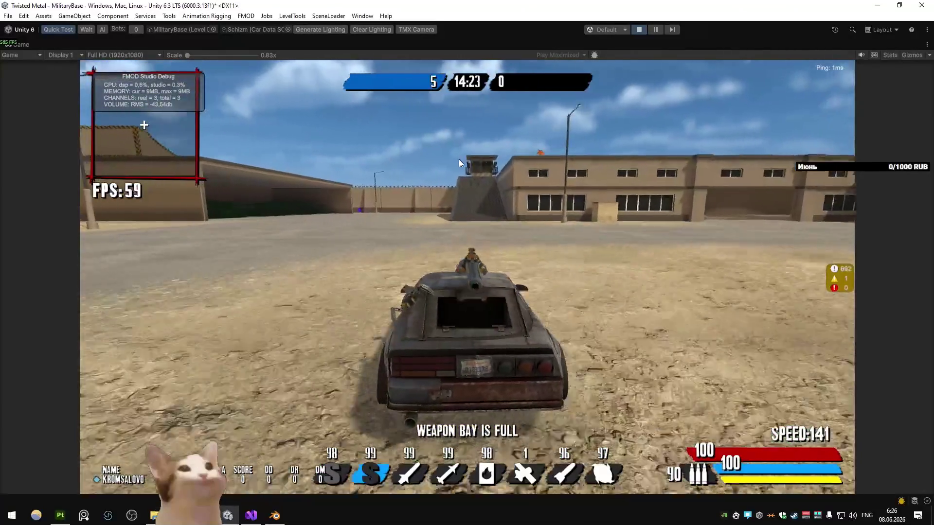
left_click(459, 159)
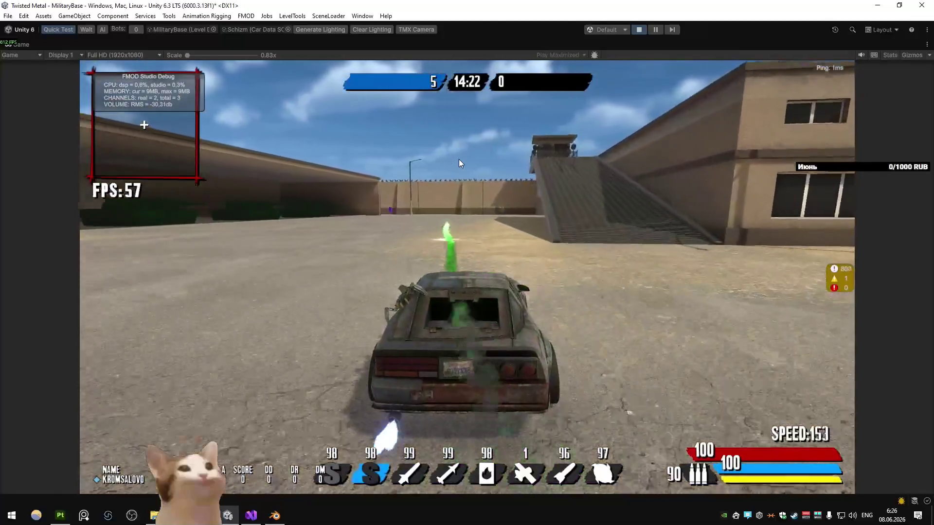
- Drive over the wall into the courtyard while switching weapons, then open the Car Data SO picker
key("a")
key("a")
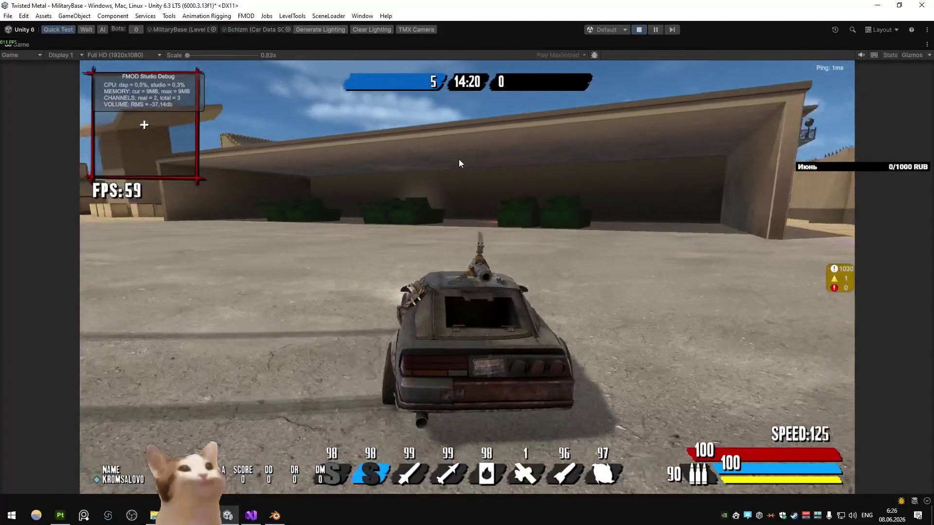
key("a")
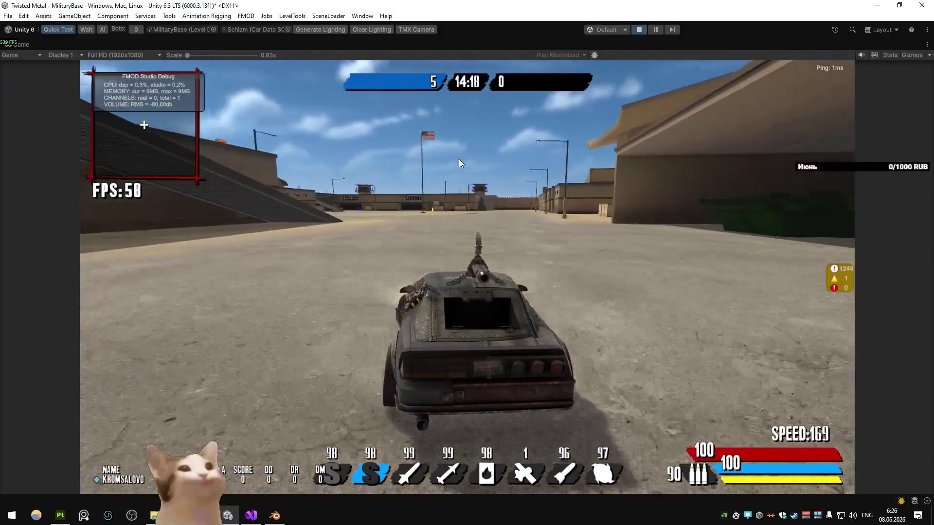
key("w")
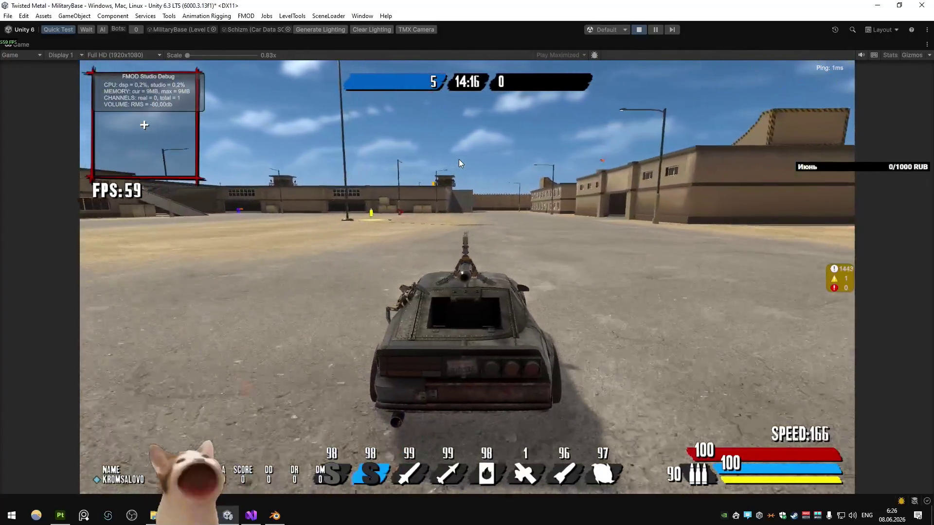
key("w")
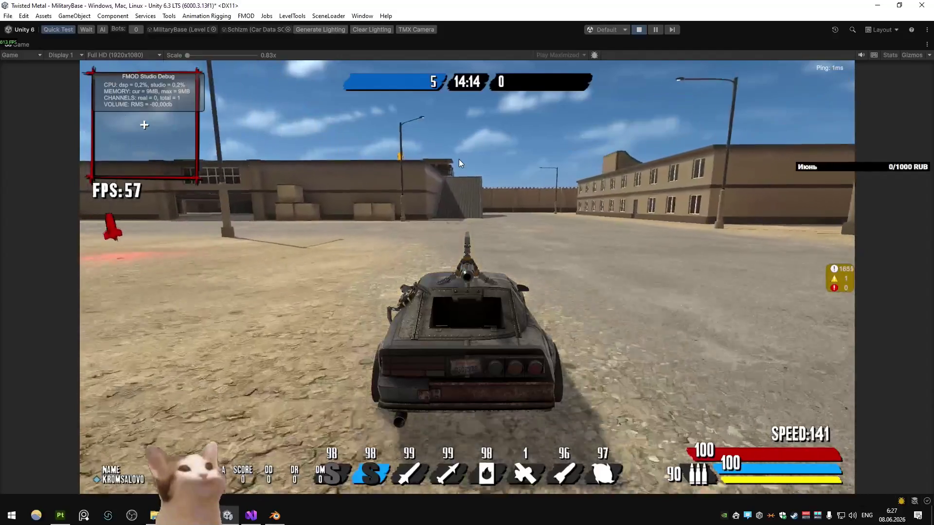
key("w")
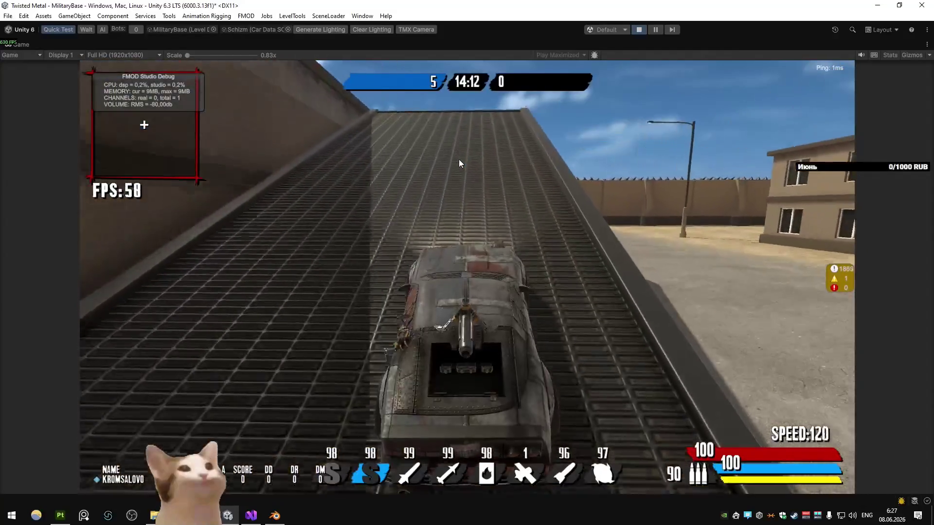
key("w")
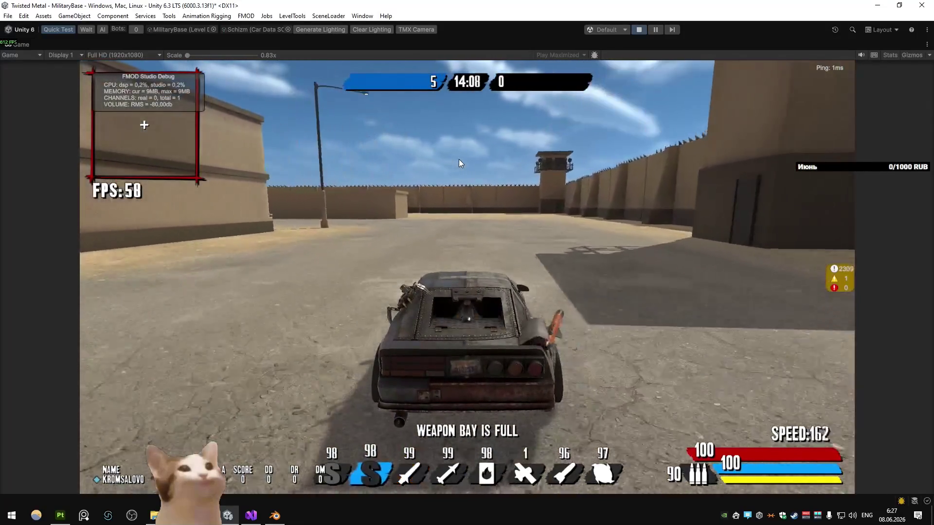
key("a")
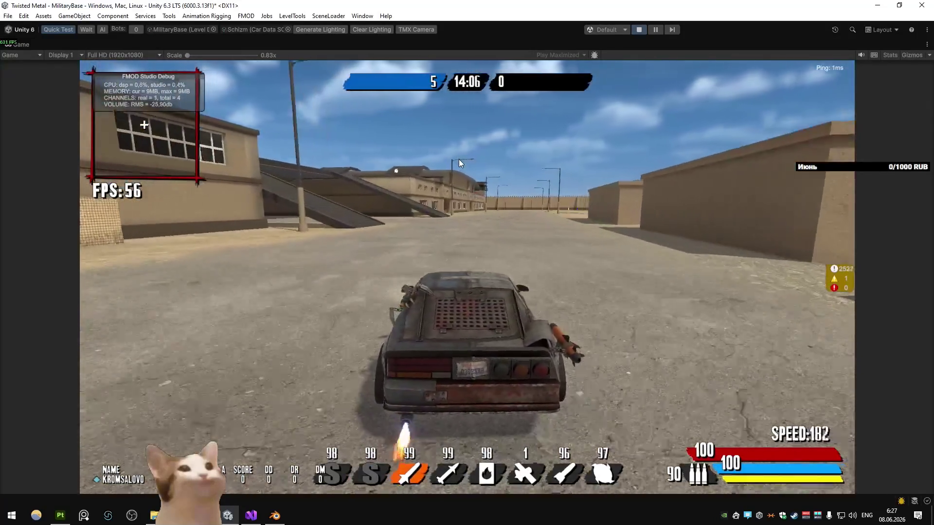
key("d")
key("w")
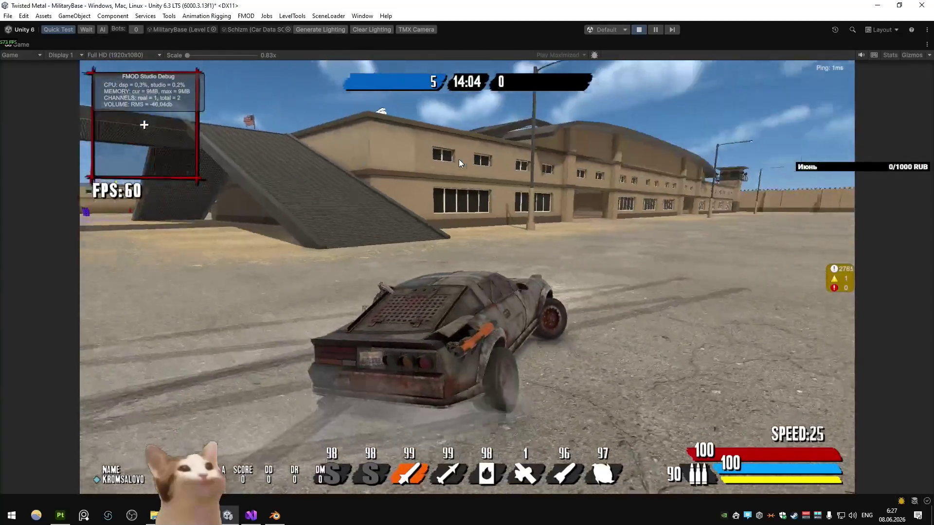
key("e")
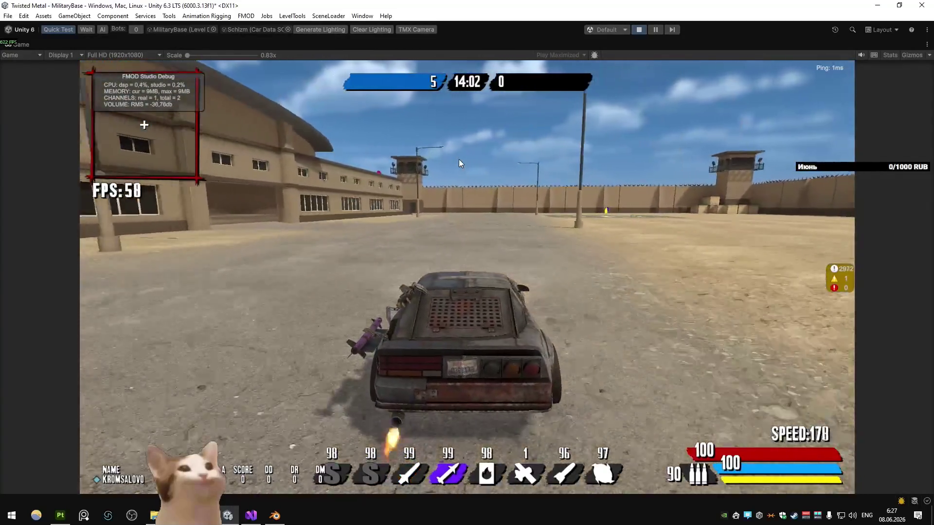
key("a")
key("q")
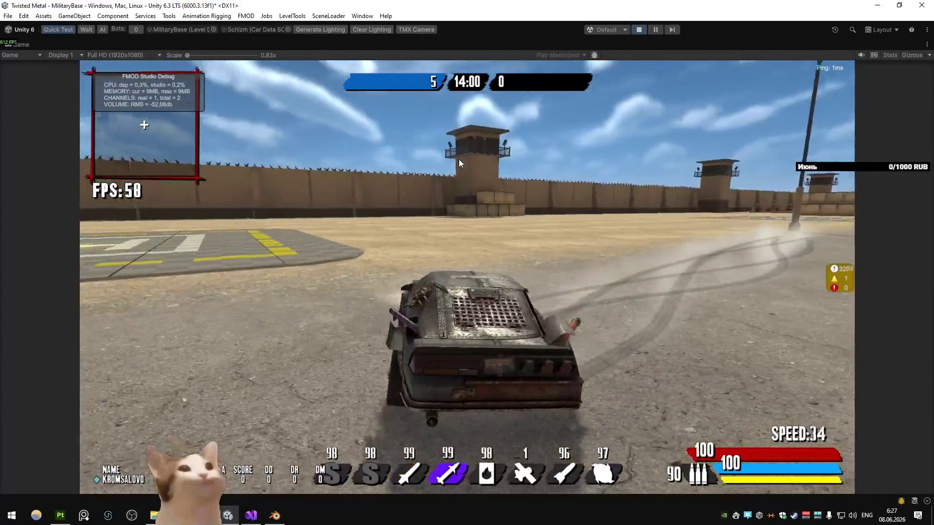
key("w")
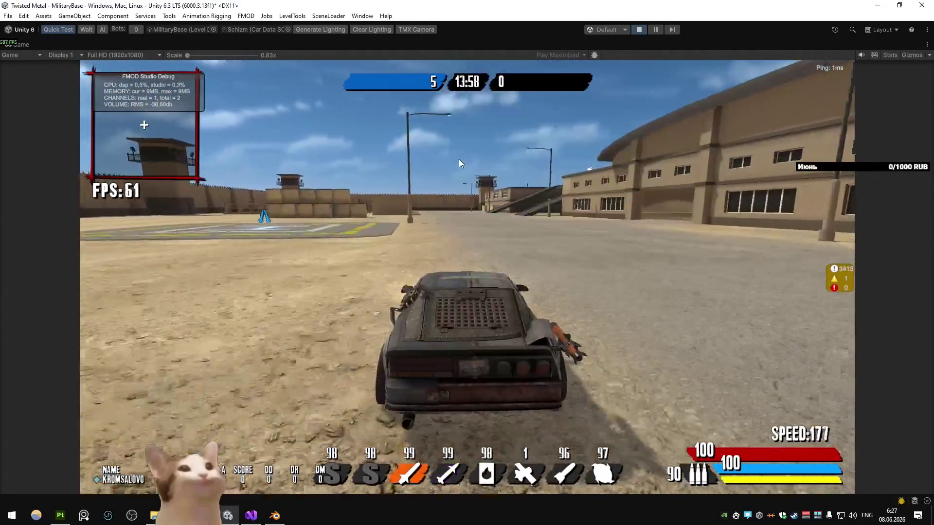
key("d")
key("e")
key("e")
key("w")
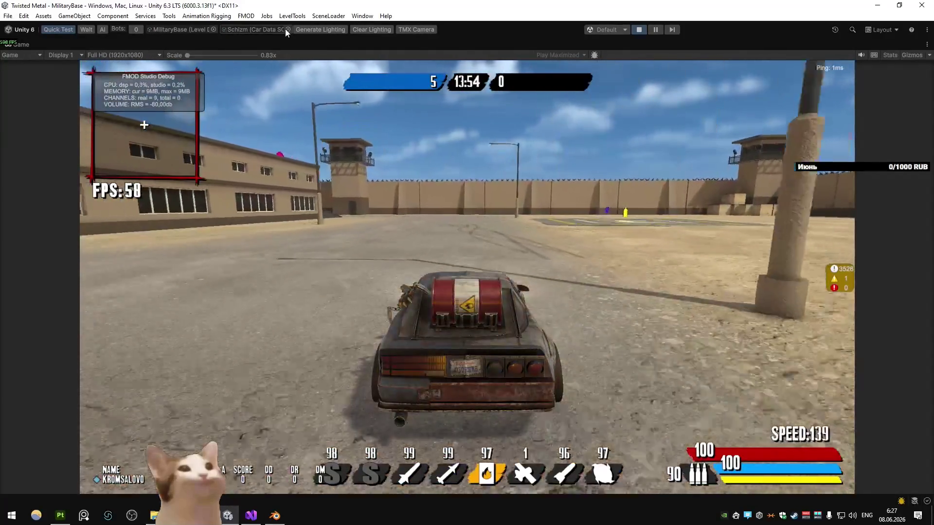
left_click(287, 29)
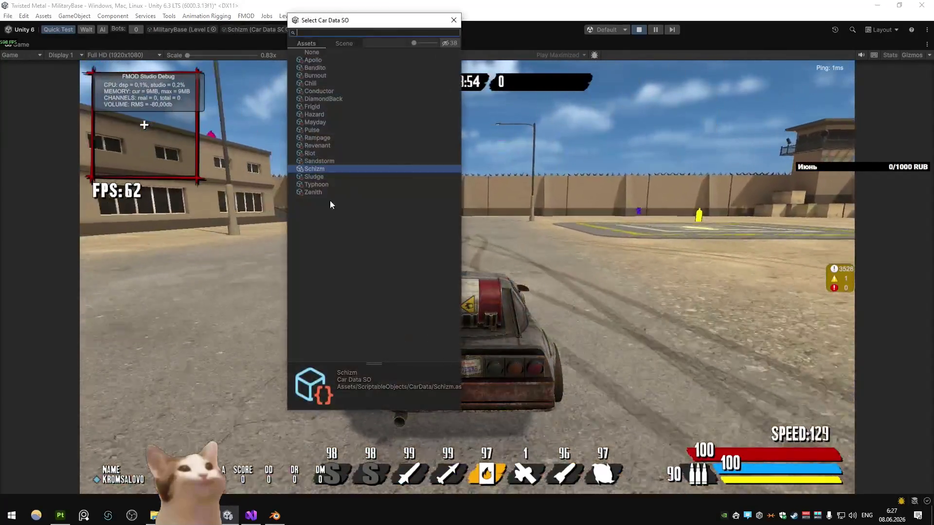
- Choose Zenith as the player car and drive it up the ramp onto the rooftop
double_click(329, 201)
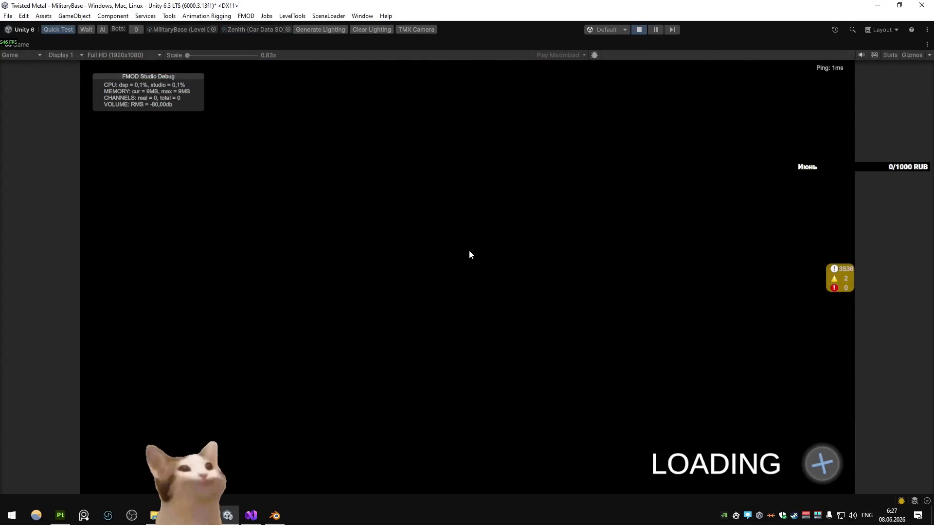
key("w")
key("a")
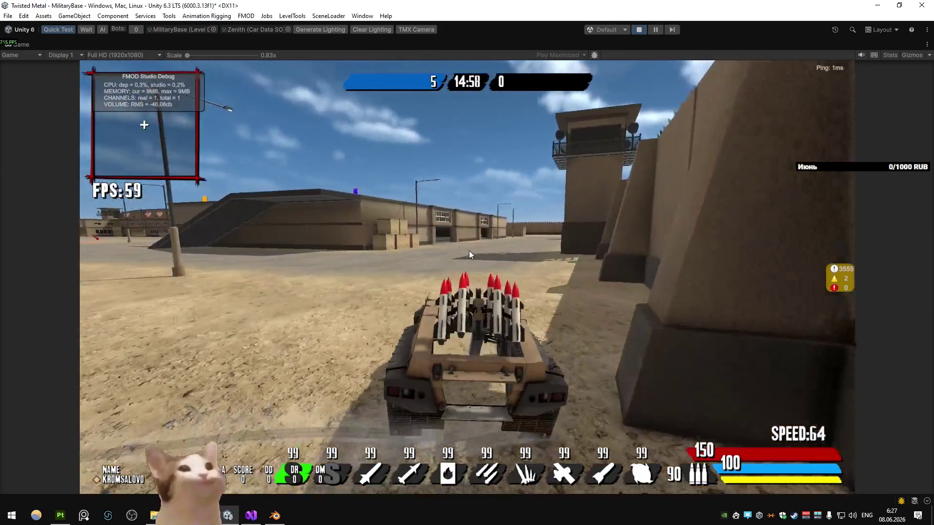
key("d")
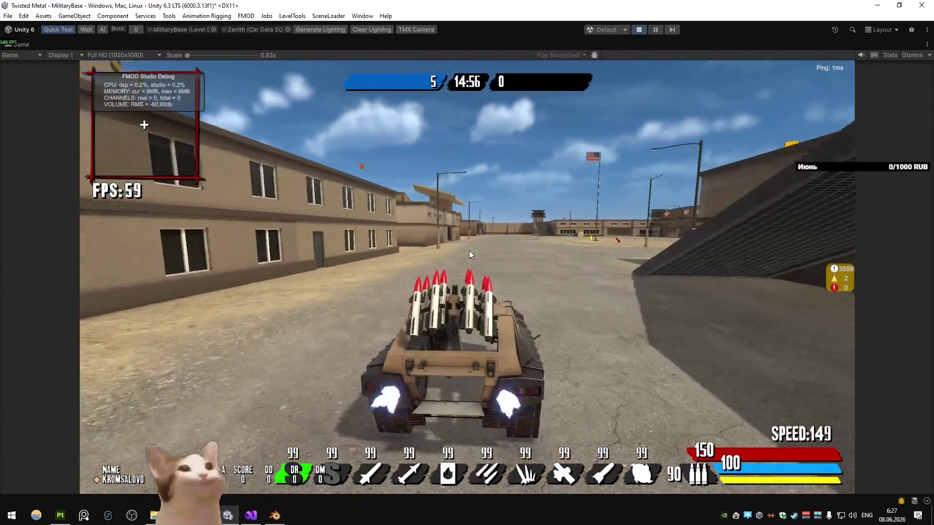
key("s")
key("w")
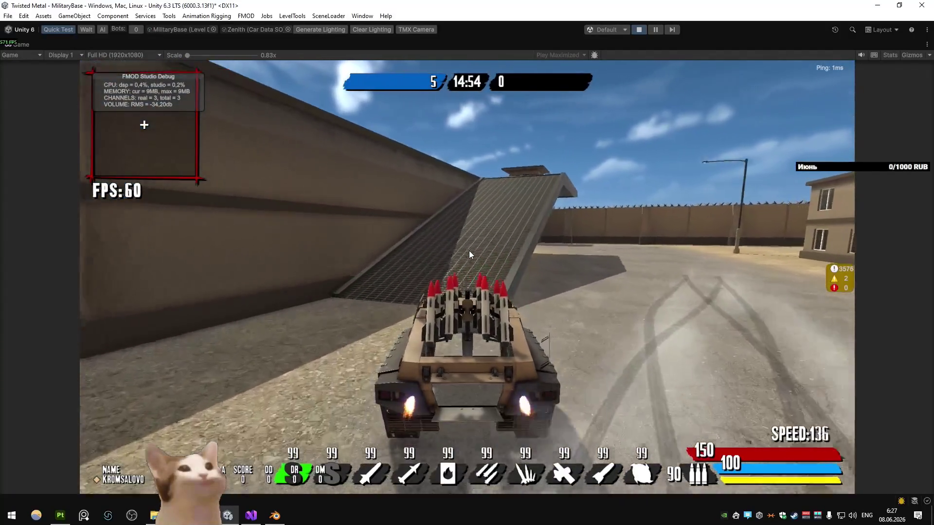
key("w")
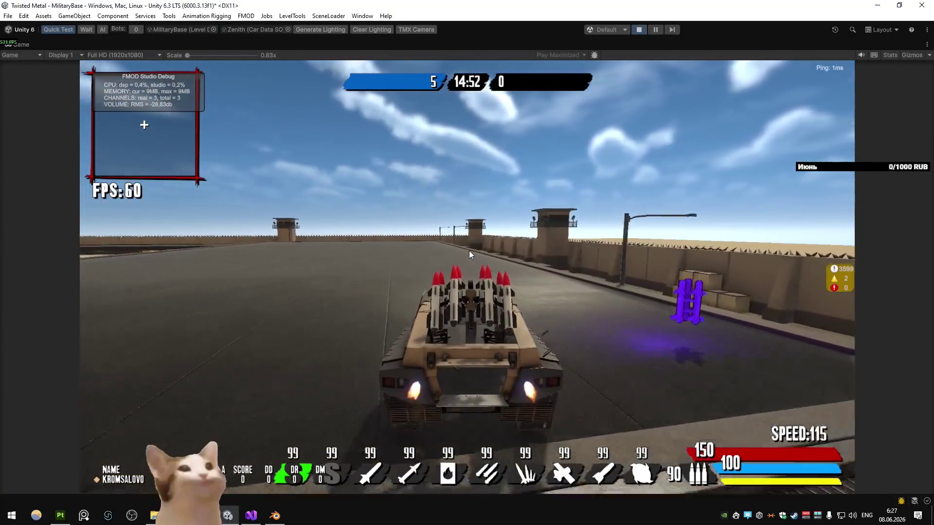
key("a")
key("w")
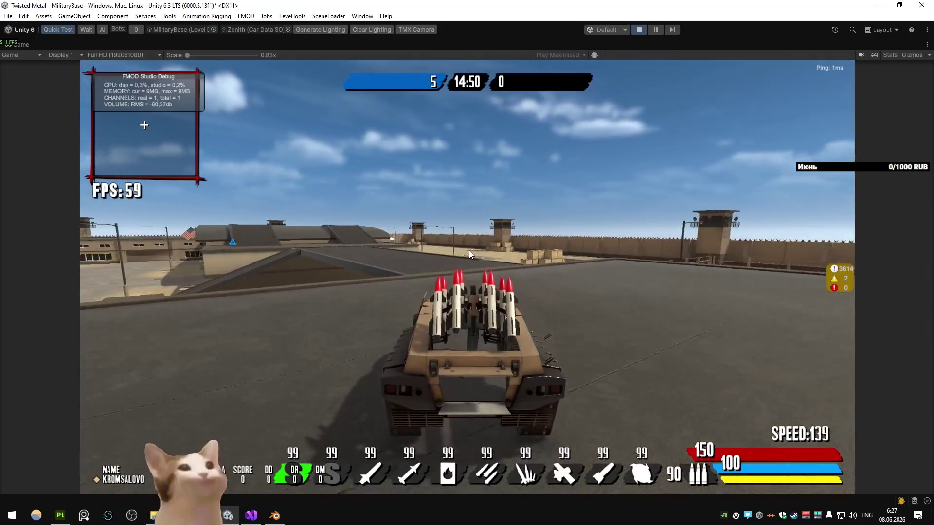
- Drive Zenith across the rooftop, collecting the rocket pickup and then the reticle
key("w")
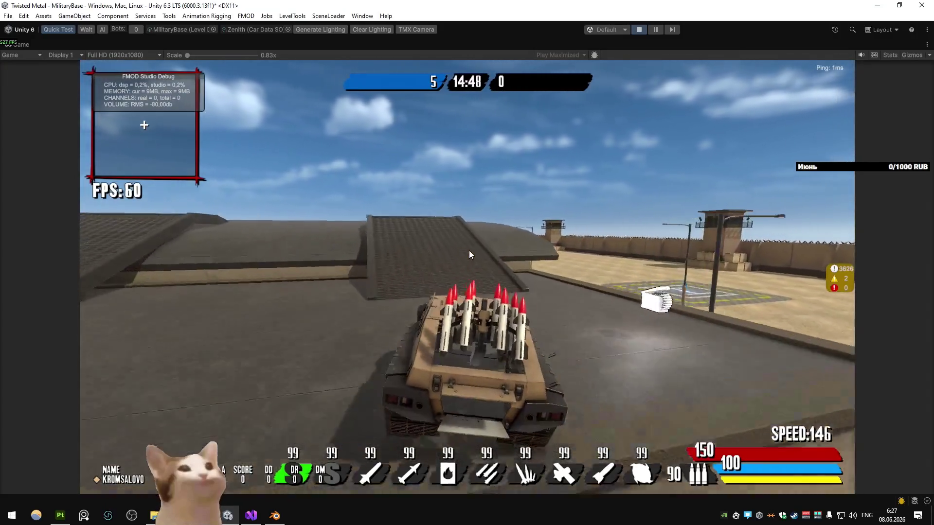
key("w")
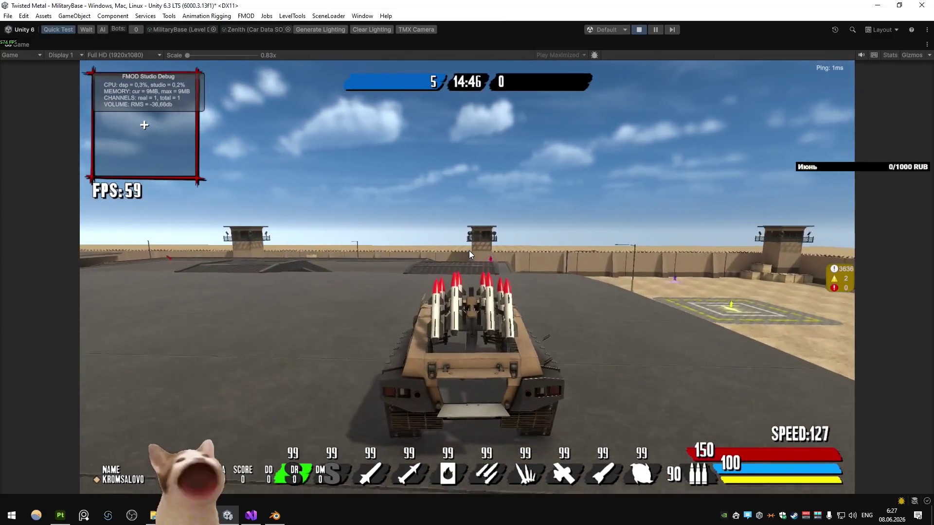
key("a")
key("w")
key("d")
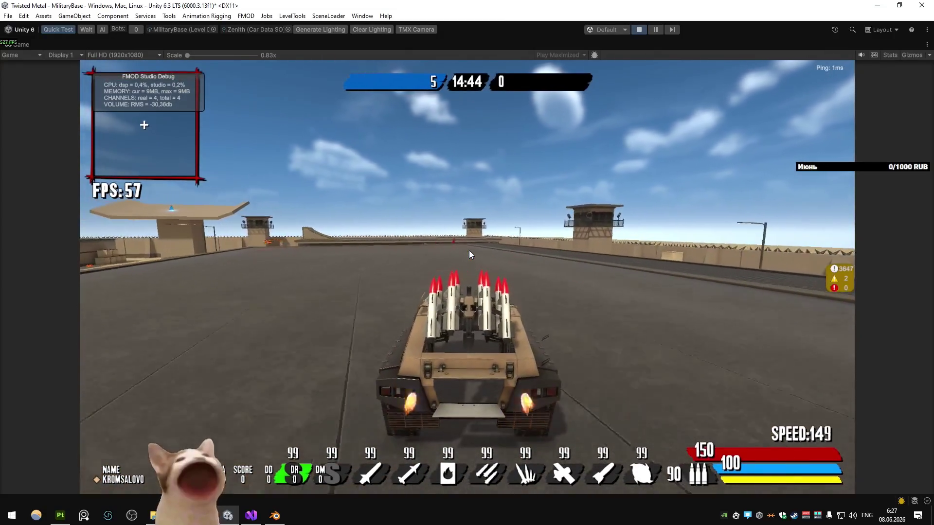
key("w")
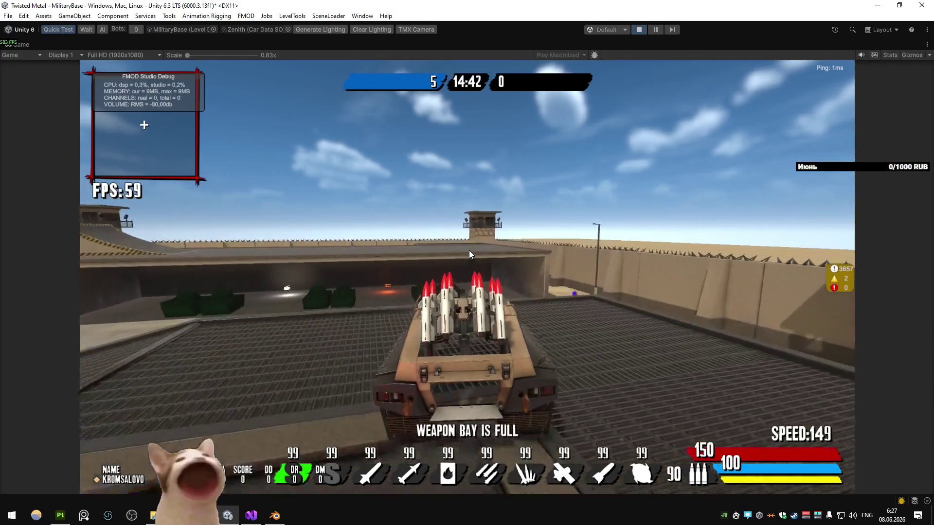
key("a")
key("w")
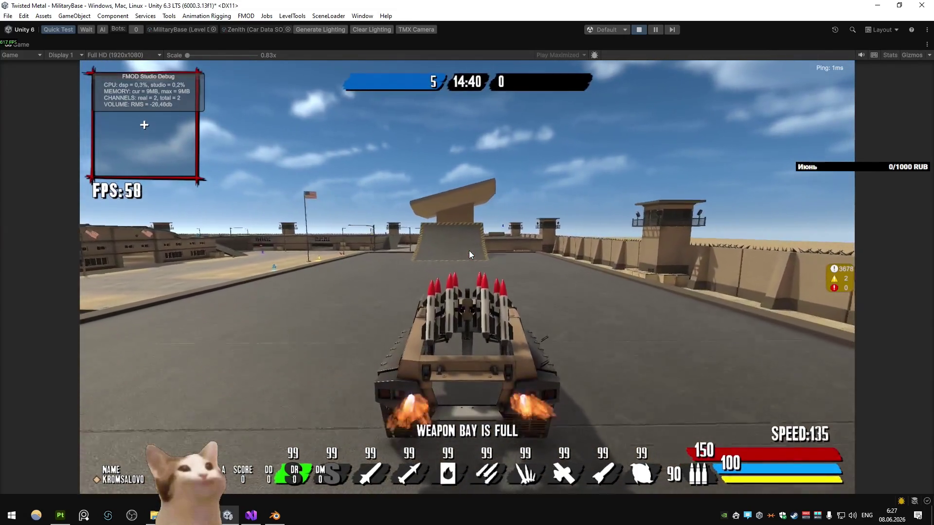
key("w")
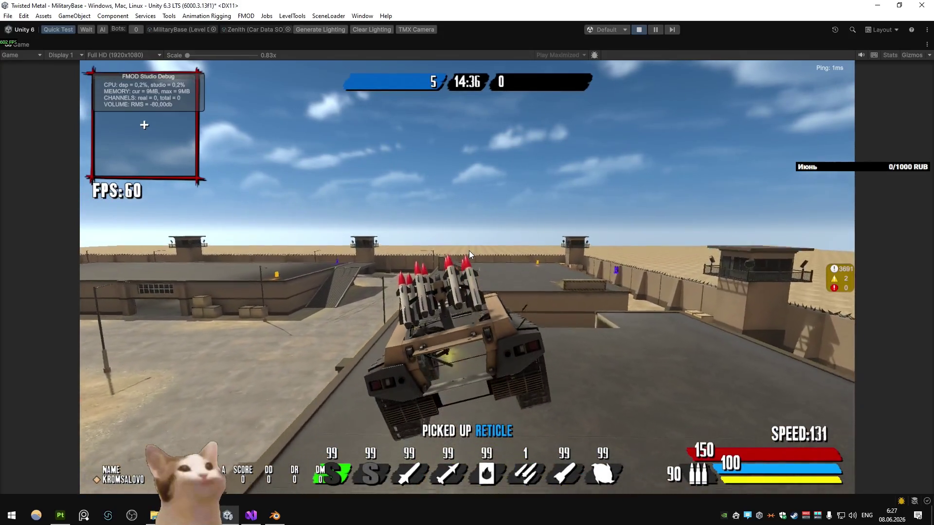
key("s")
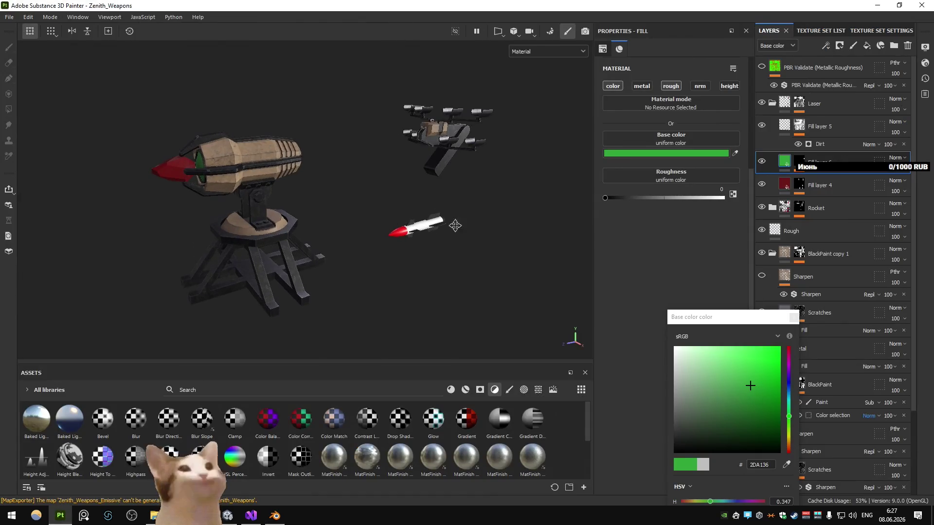
- Frame the rocket, collapse the Laser folder and toggle BlackPaint copy 1 visibility
key("f")
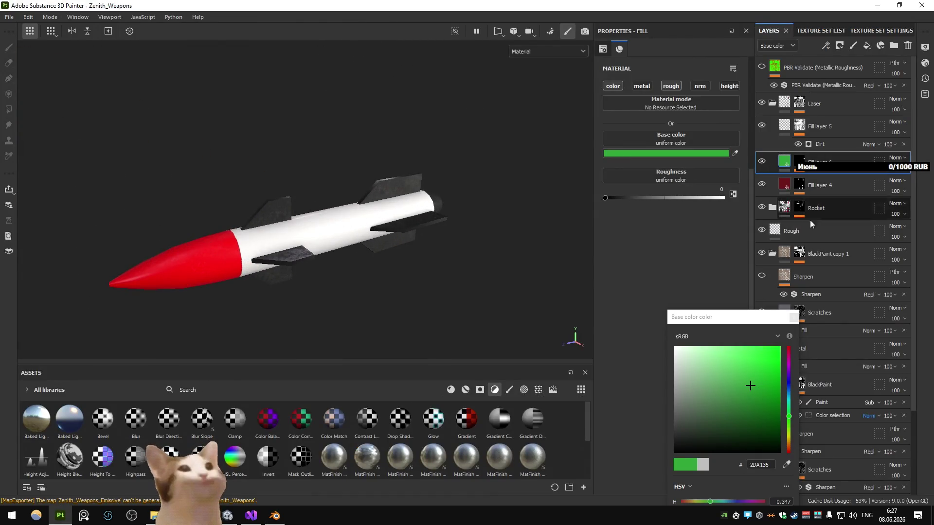
left_click(831, 189)
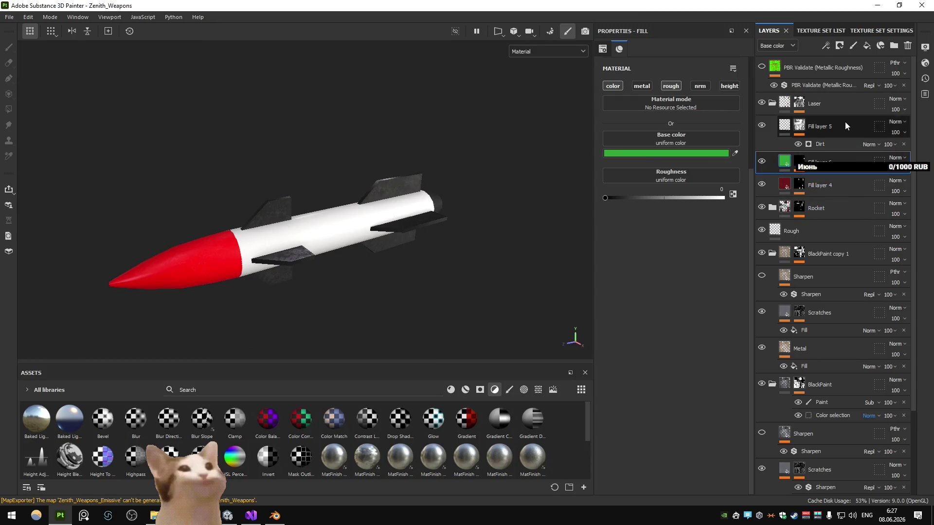
left_click(844, 122, "shift")
key("Delete")
left_click(798, 171)
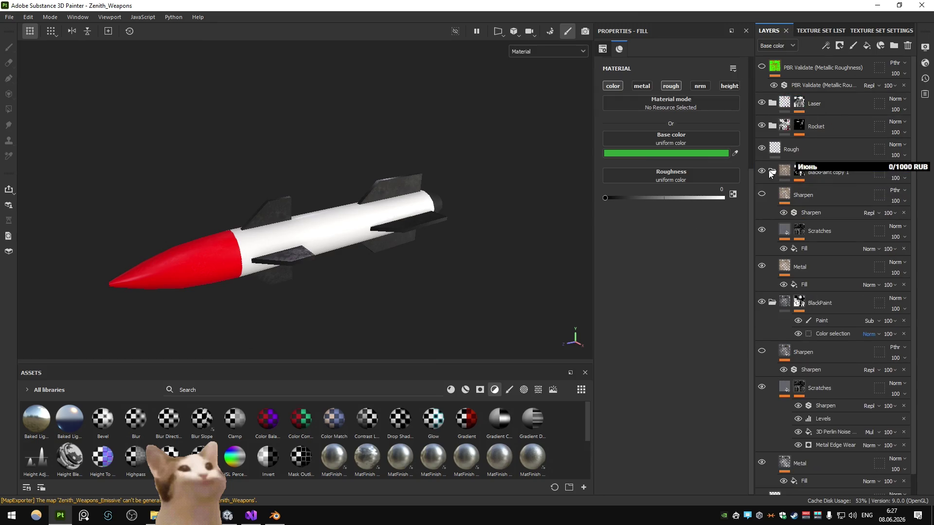
left_click(771, 172)
left_click(771, 172)
left_click(760, 168)
left_click(760, 168)
left_click(761, 168)
left_click(761, 169)
scroll(465, 230, "down", 5)
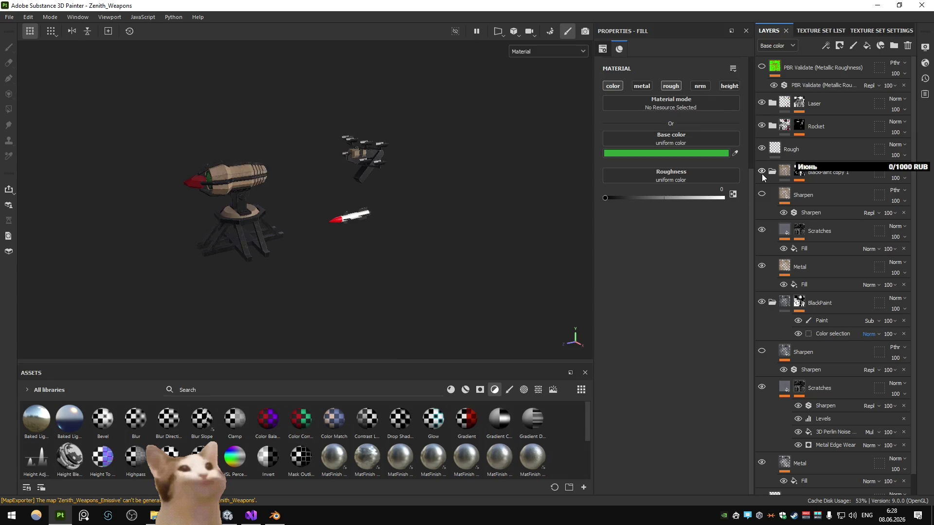
- Rename BlackPaint copy 1 to 'Brown' and collapse the Brown and BlackPaint folders
double_click(832, 173)
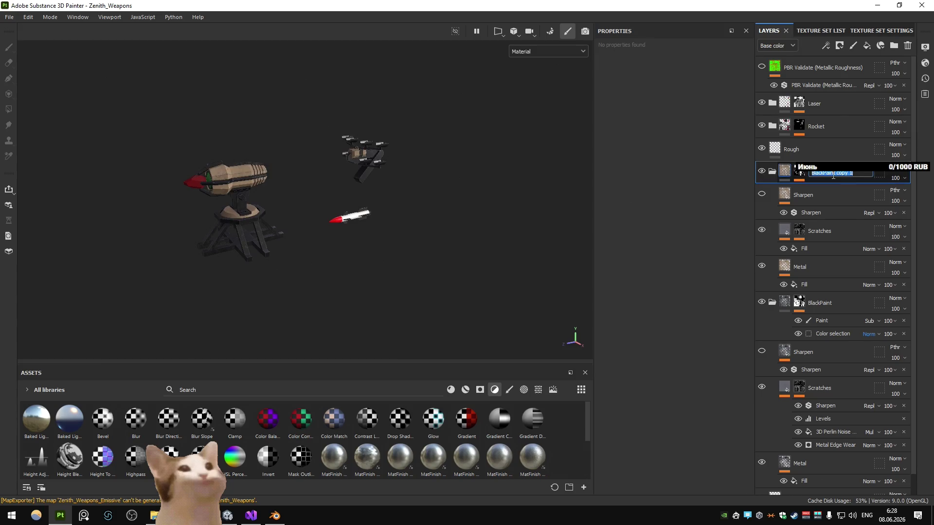
type("Brown")
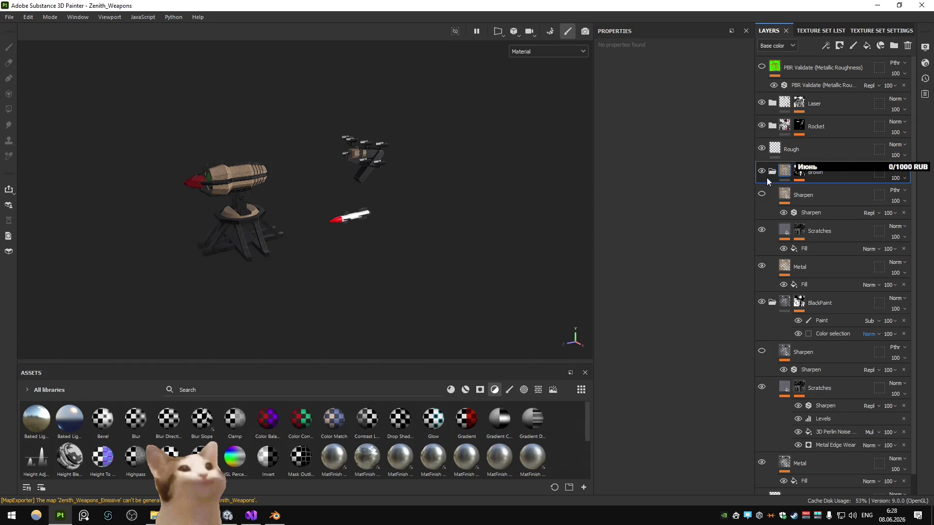
left_click(771, 171)
left_click(772, 195)
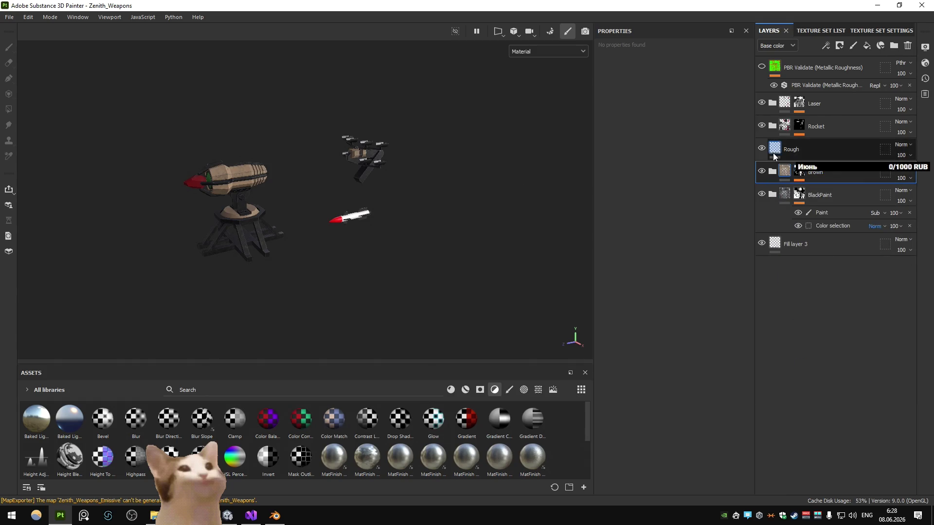
left_click(772, 126)
- Darken the nose fill to red 850000 and make the body fill grey 9D9D9D
left_click(782, 220)
scroll(372, 244, "up", 5)
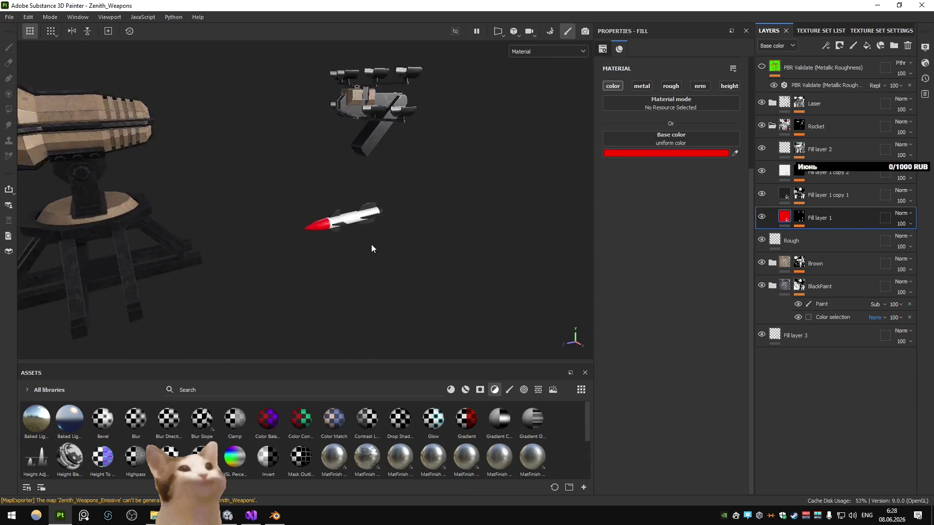
left_click(715, 153)
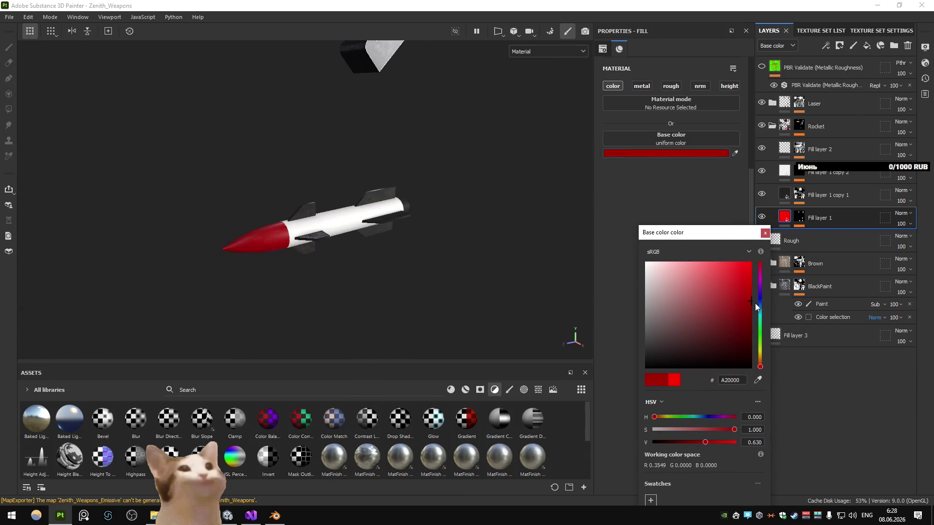
left_click_drag(760, 308, 759, 312)
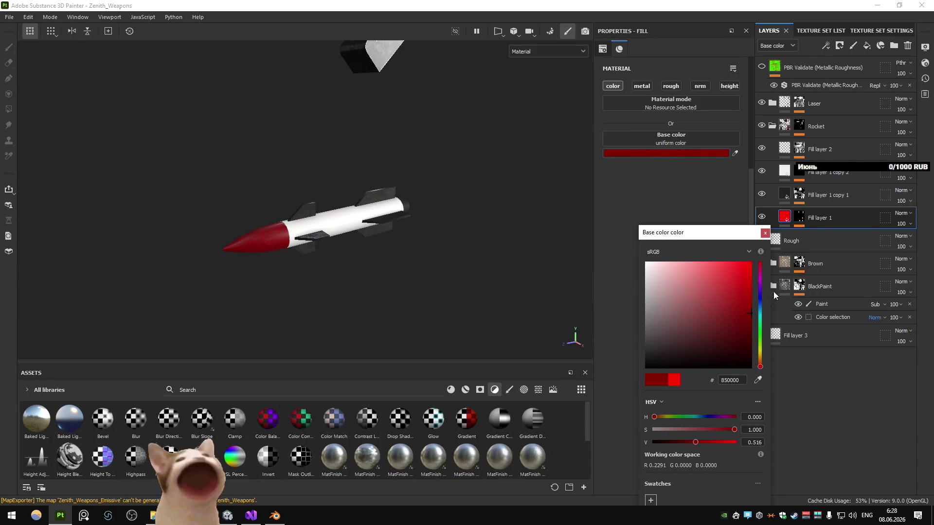
left_click(791, 176)
left_click(716, 153)
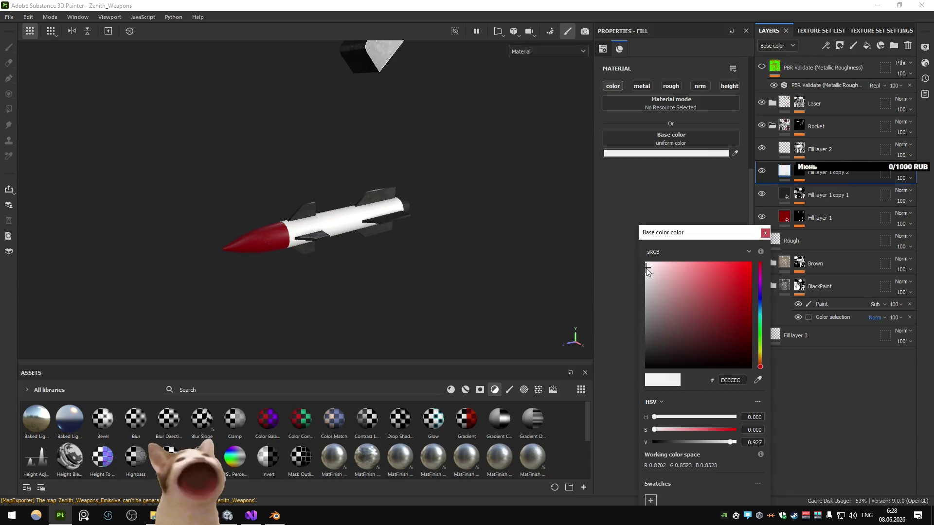
mouse_move(634, 314)
left_mouse_down()
mouse_move(627, 322)
mouse_move(615, 299)
mouse_move(606, 303)
left_mouse_up()
- Set the fin fill, Fill layer 1 copy 1, to dark grey #313131
mouse_move(786, 224)
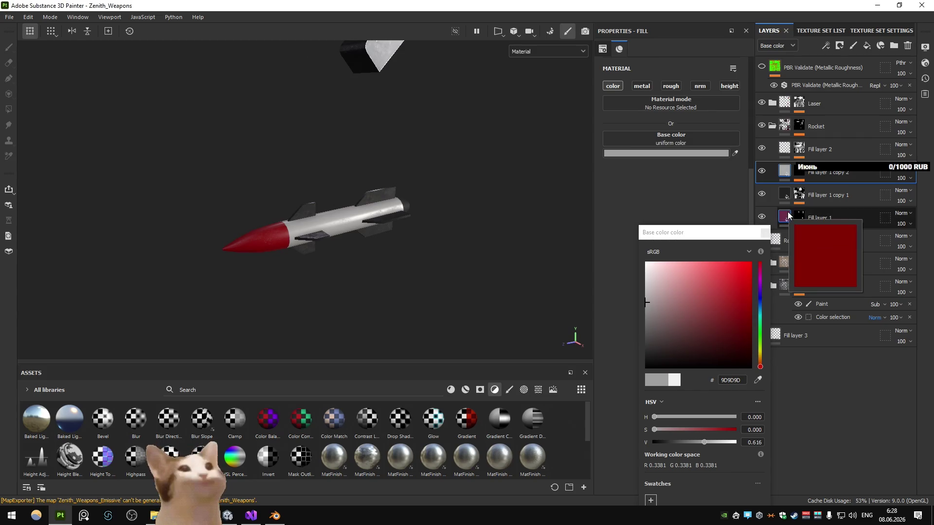
left_click(822, 195)
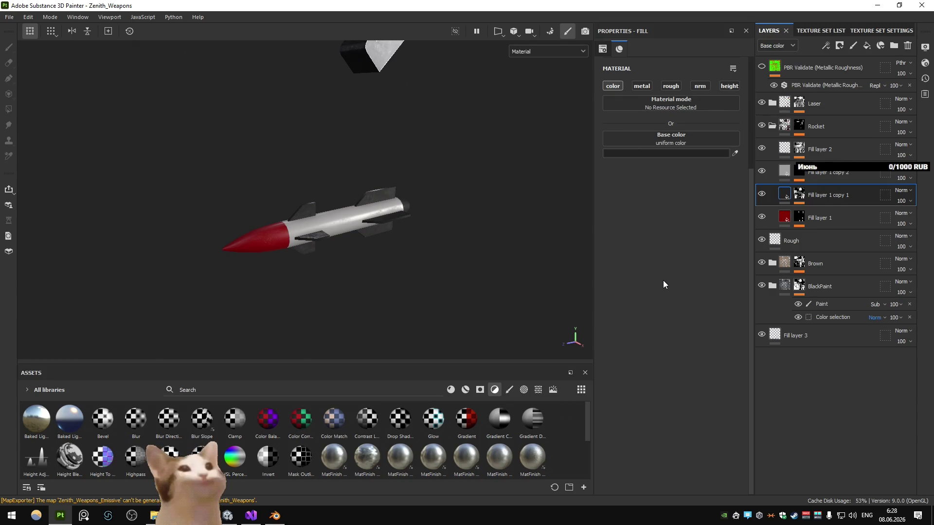
left_click(643, 153)
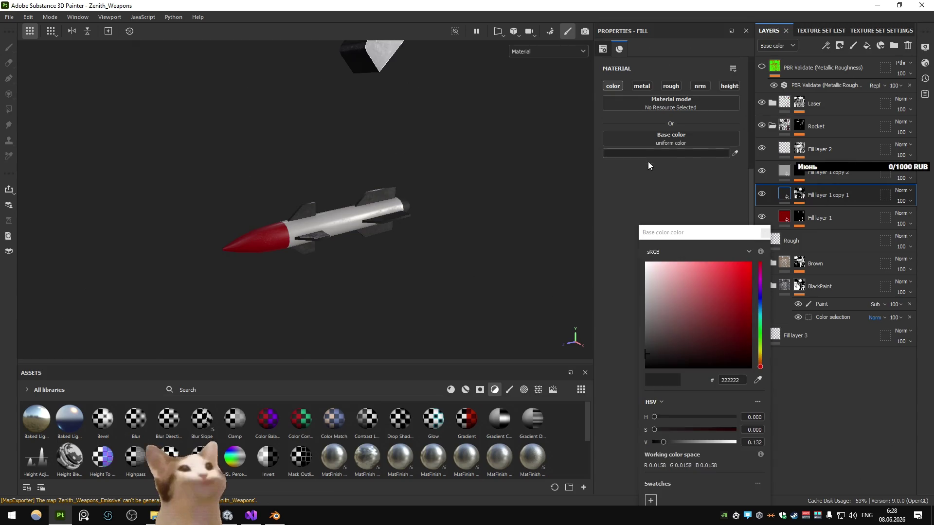
left_click(648, 355)
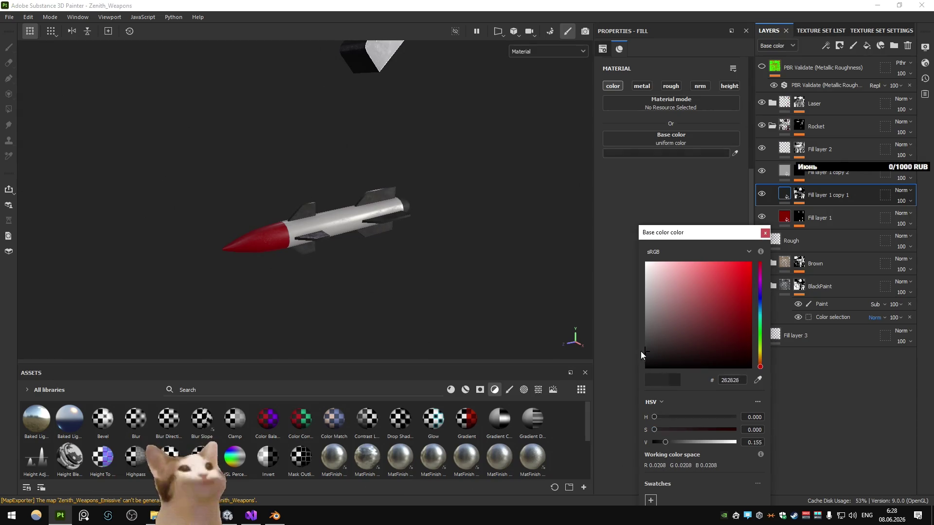
mouse_move(632, 356)
left_mouse_down()
mouse_move(621, 350)
mouse_move(614, 360)
mouse_move(604, 349)
mouse_move(612, 355)
left_mouse_up()
left_click(777, 214)
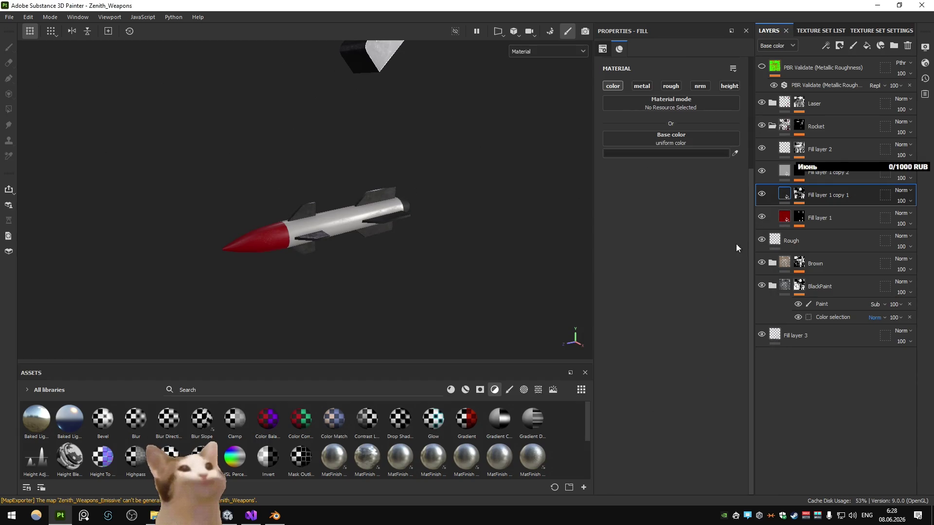
- Orbit and zoom around the rocket to inspect the new colours
scroll(343, 240, "up", 5)
mouse_move(344, 240)
left_mouse_down()
mouse_move(188, 214)
mouse_move(342, 223)
left_mouse_up()
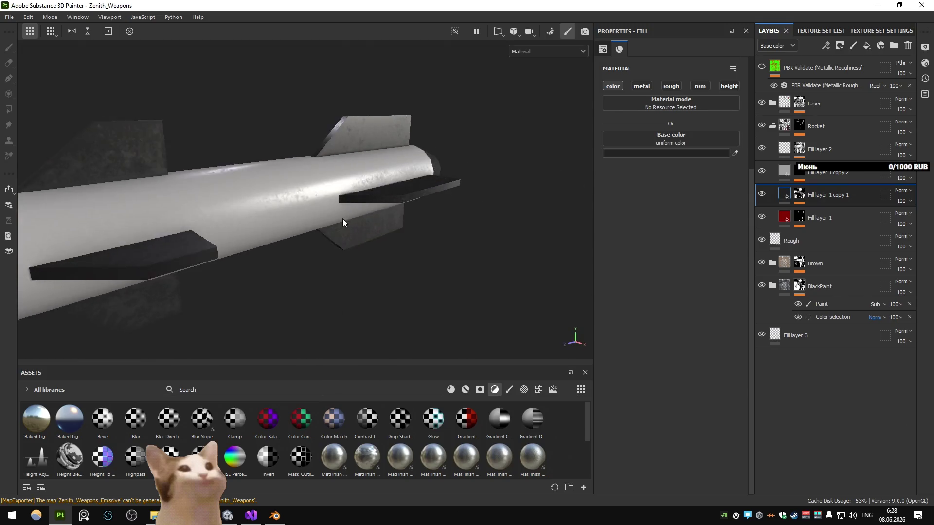
scroll(342, 222, "down", 5)
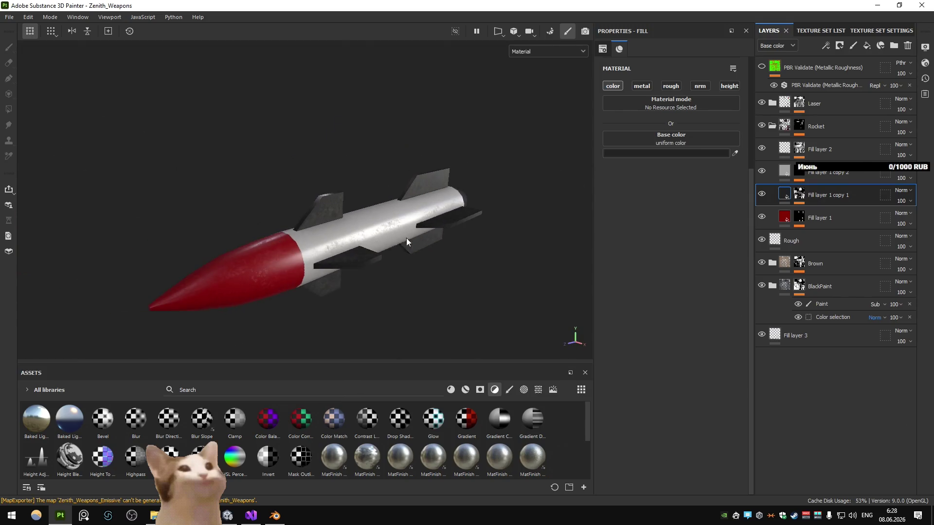
scroll(392, 256, "down", 3)
scroll(423, 231, "up", 3)
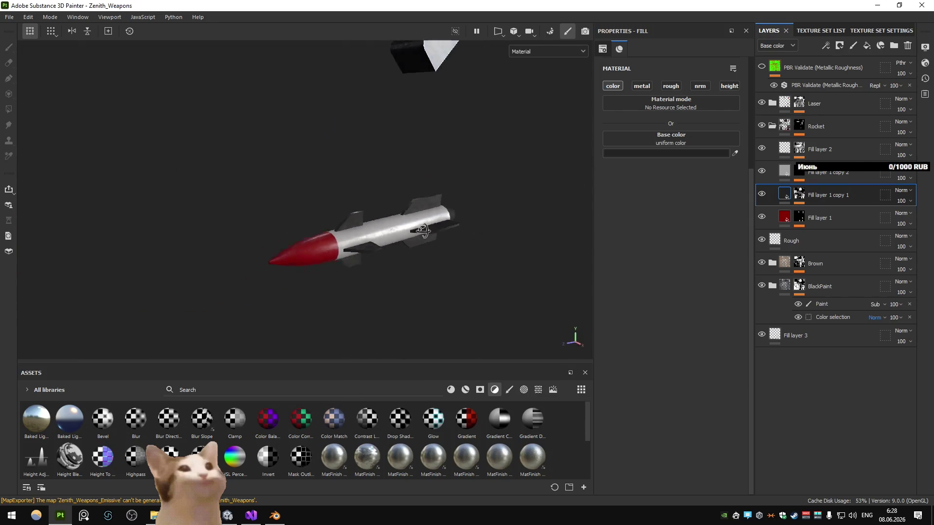
mouse_move(423, 231)
left_mouse_down()
mouse_move(367, 220)
mouse_move(302, 248)
mouse_move(384, 254)
mouse_move(346, 253)
mouse_move(402, 238)
mouse_move(369, 266)
left_mouse_up()
scroll(339, 258, "up", 3)
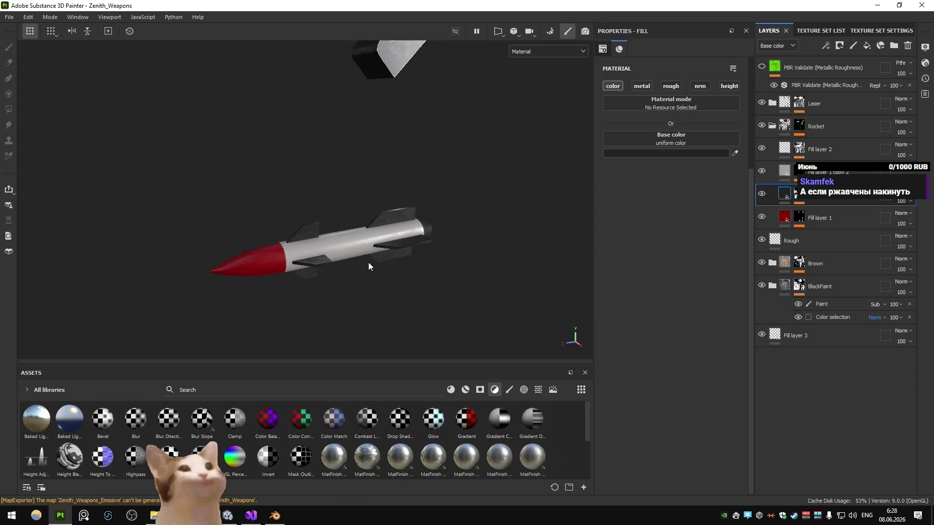
scroll(368, 264, "up", 2)
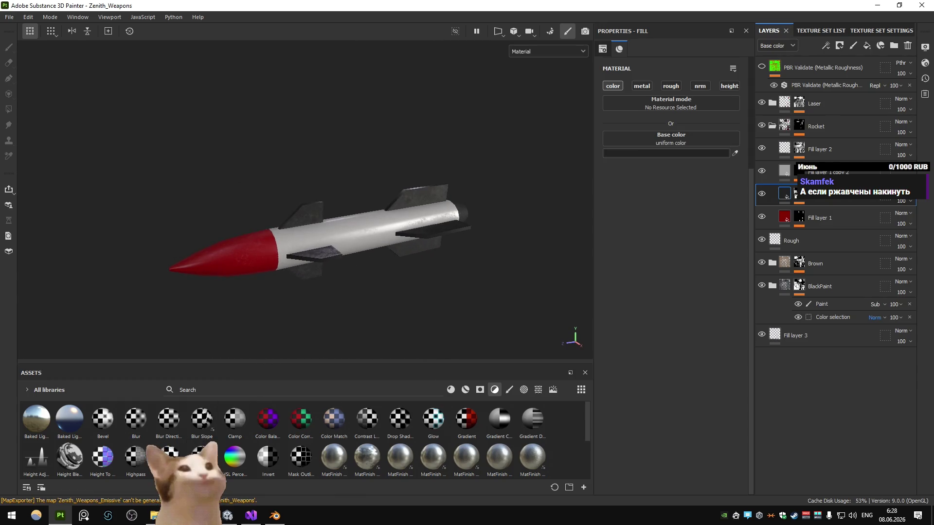
key("alt+Tab")
- Search Google Images for 'twisted metal 2012 weapons'
left_click(493, 6)
type("twiste")
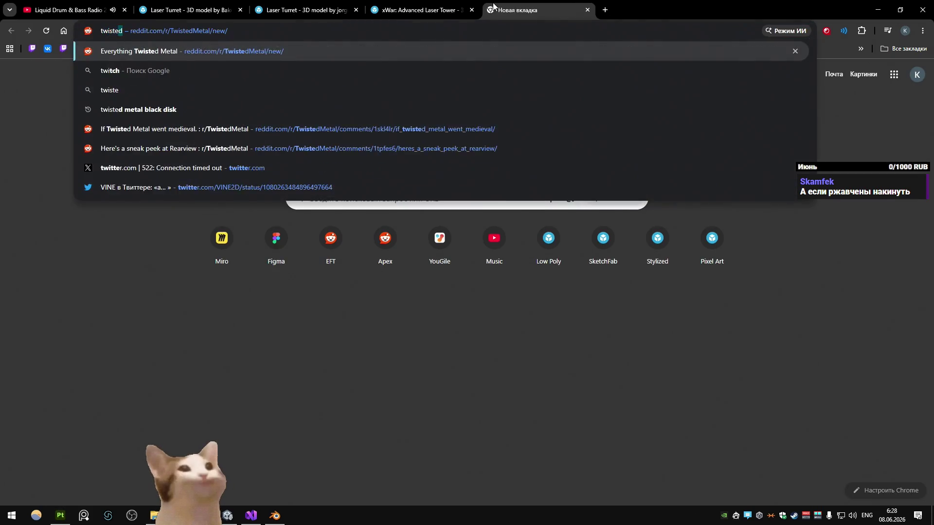
type("d metal 2012")
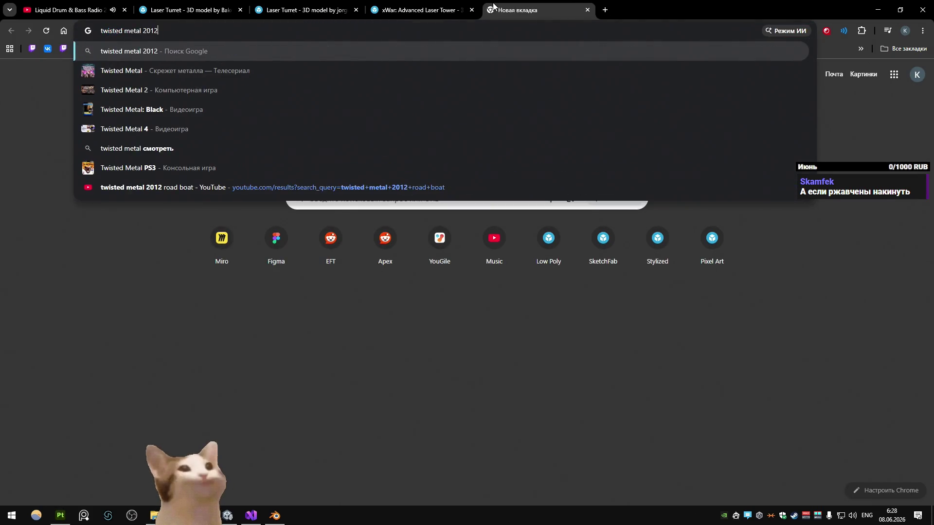
type(" weapons")
key("Return")
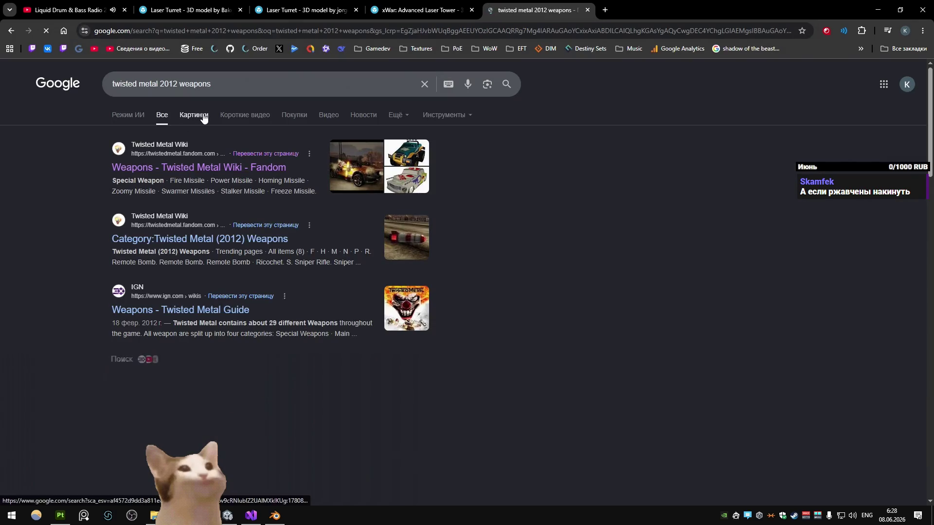
left_click(203, 118)
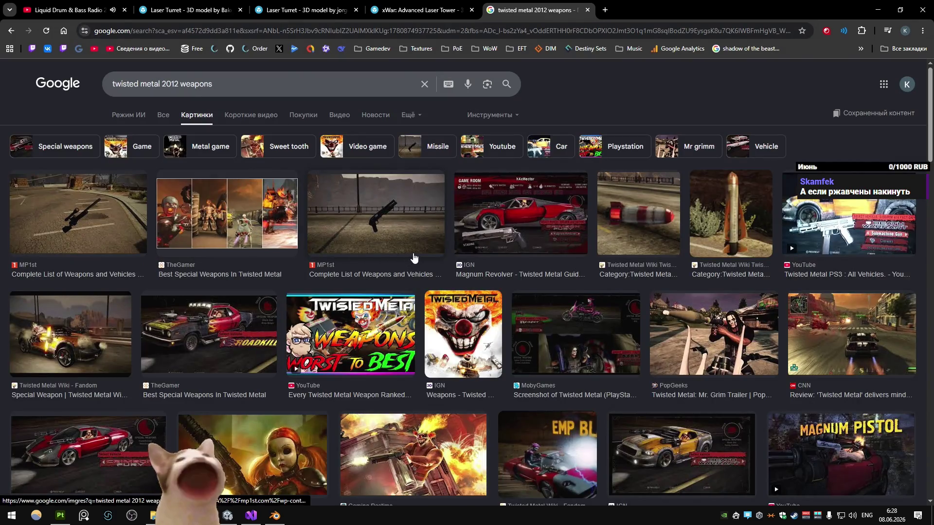
- Open the orange rocket reference image in its own tab
left_click(696, 243)
scroll(676, 247, "down", 5)
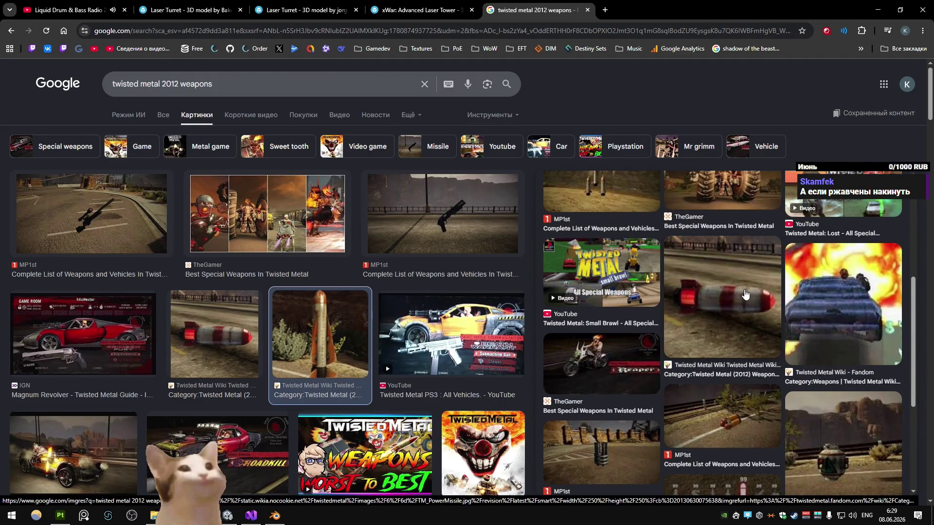
left_click(744, 294)
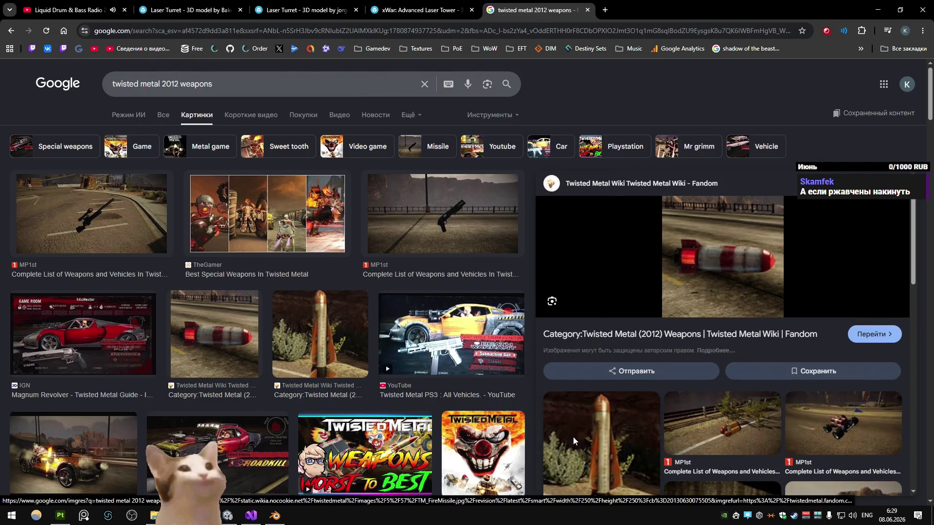
left_click(601, 428)
right_click(679, 242)
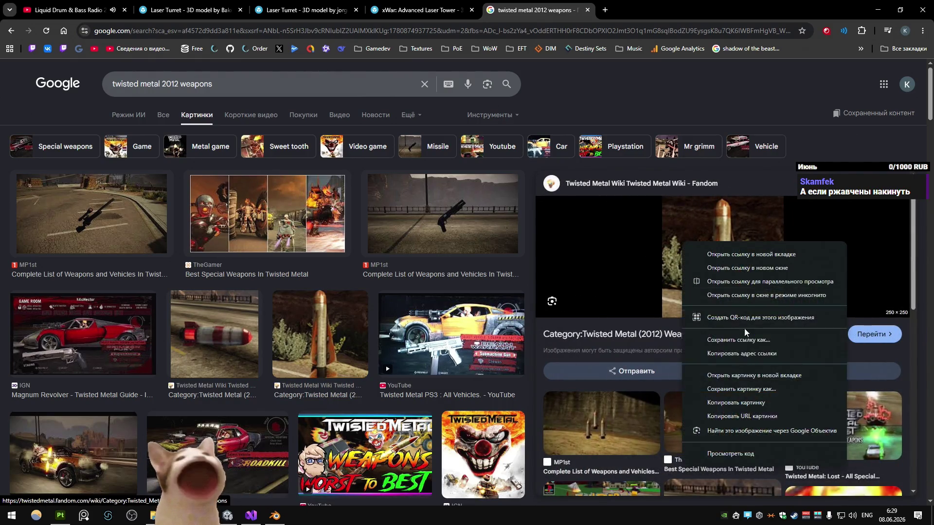
left_click(729, 375)
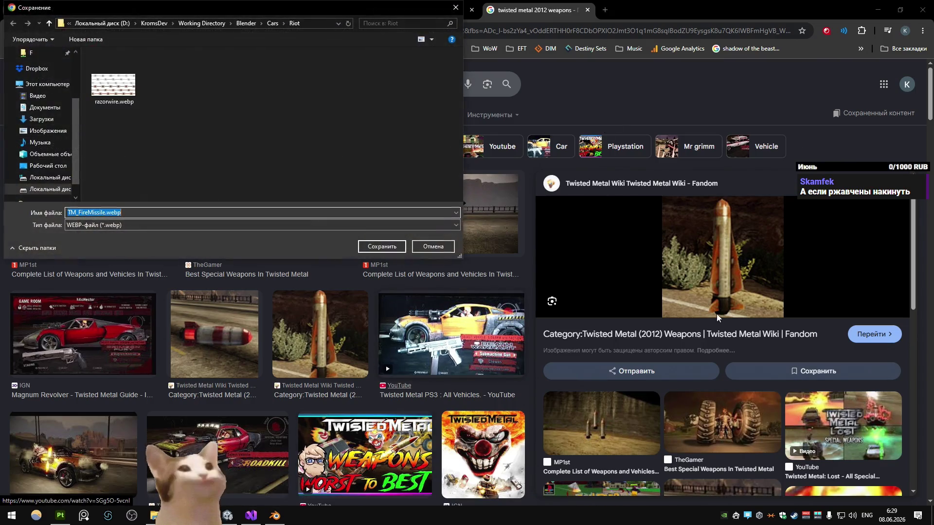
left_click(433, 246)
right_click(710, 259)
left_click(744, 364)
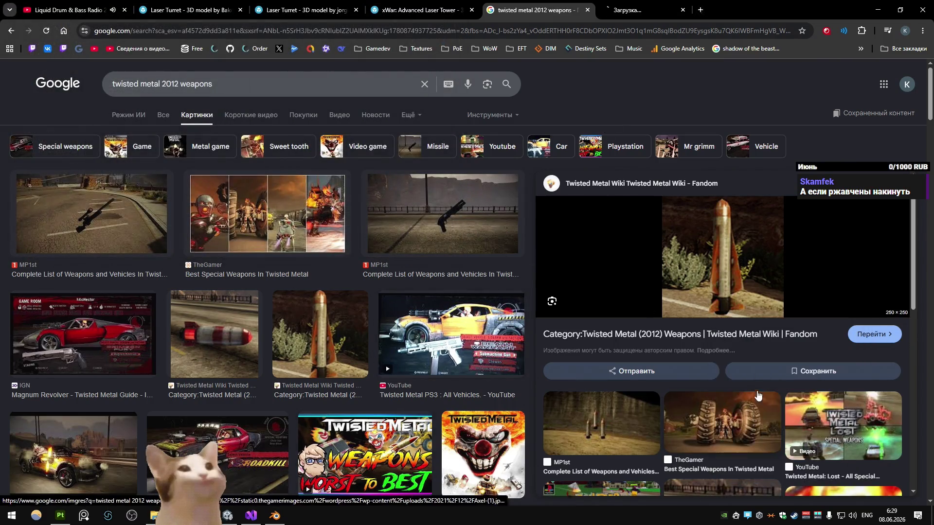
left_click(633, 9)
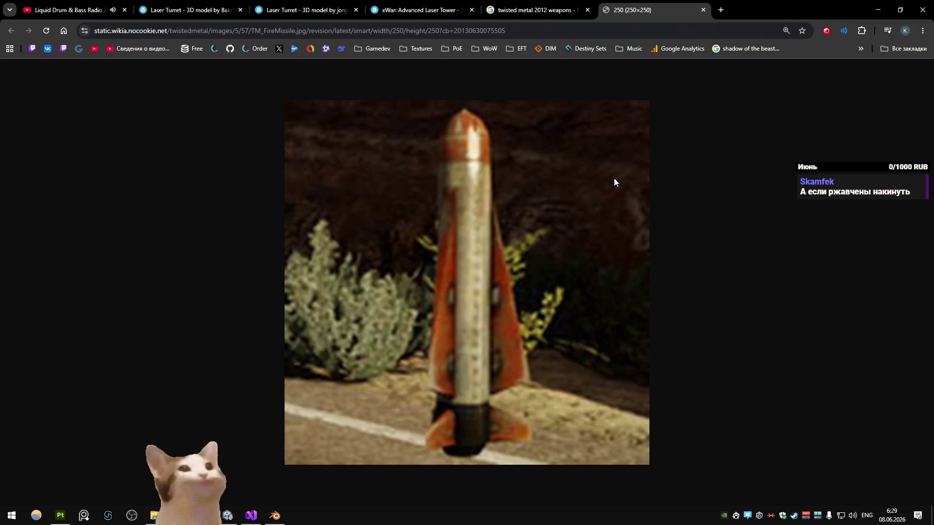
key("alt+Tab")
- Compare the painted rocket with the reference, then close the image tab and return to Unity
mouse_move(493, 188)
left_mouse_down()
mouse_move(236, 188)
mouse_move(235, 178)
mouse_move(466, 193)
mouse_move(284, 235)
left_mouse_up()
key("alt+Tab")
key("alt+Tab")
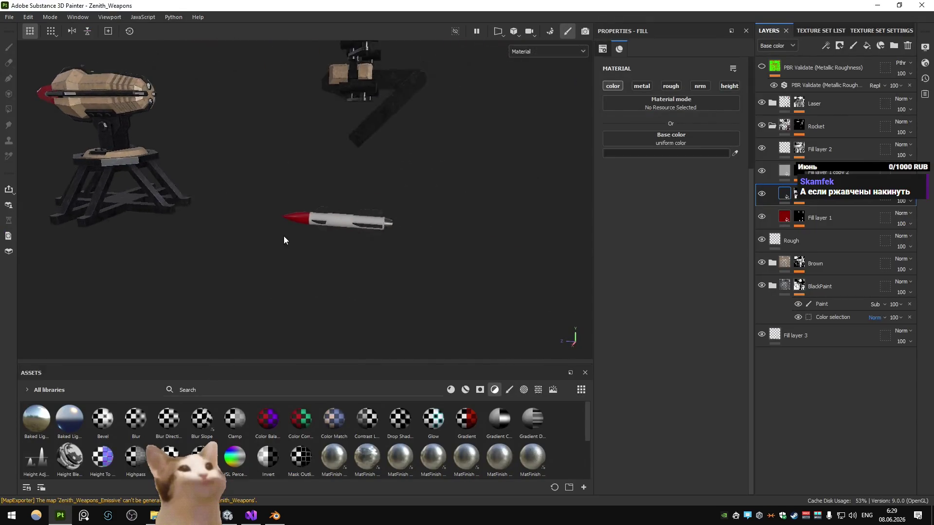
key("alt+Tab")
key("alt+Tab")
mouse_move(416, 232)
left_mouse_down()
mouse_move(267, 223)
mouse_move(284, 205)
mouse_move(382, 213)
left_mouse_up()
key("alt+Tab")
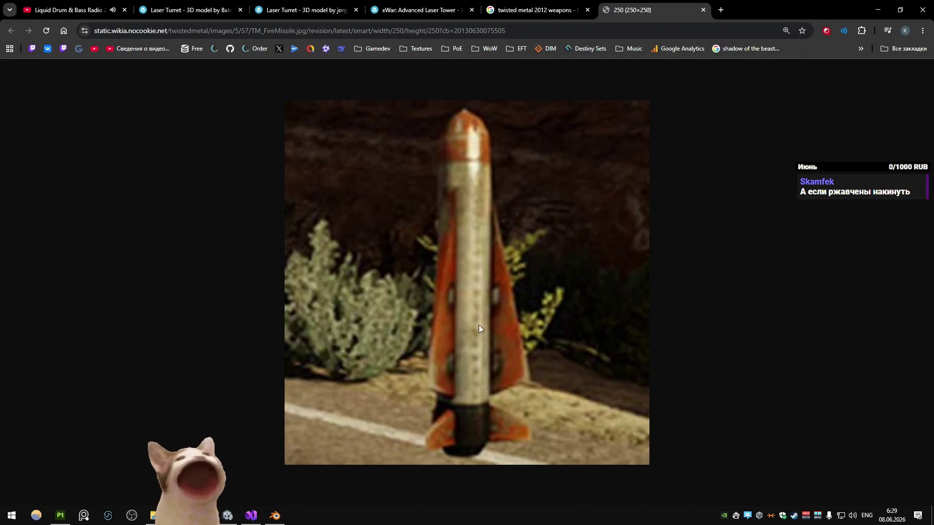
middle_click(647, 8)
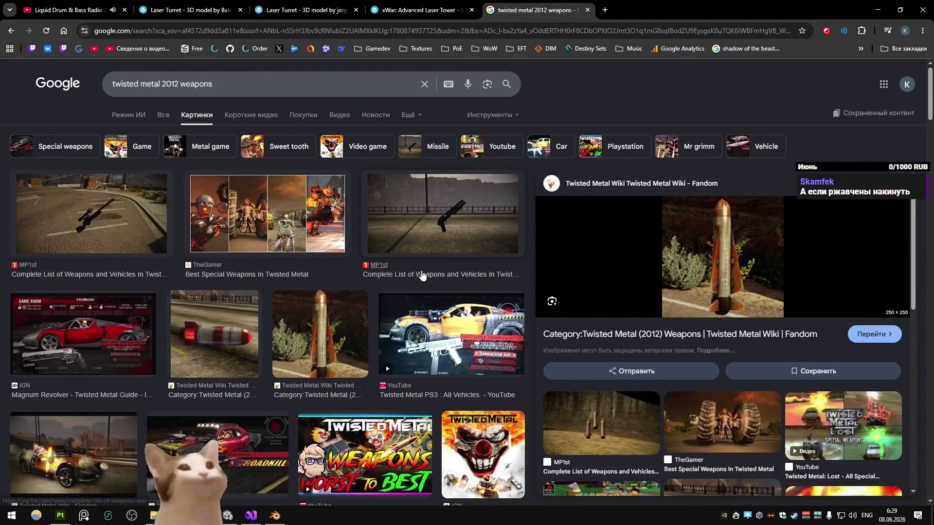
key("alt+Tab")
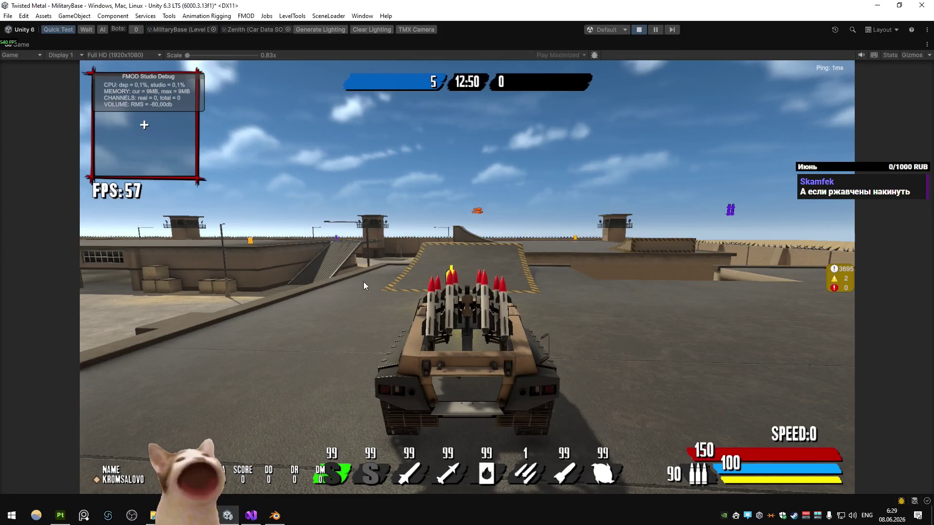
- Restore the editor layout and set Car Data SO to Schizm
right_click(9, 48)
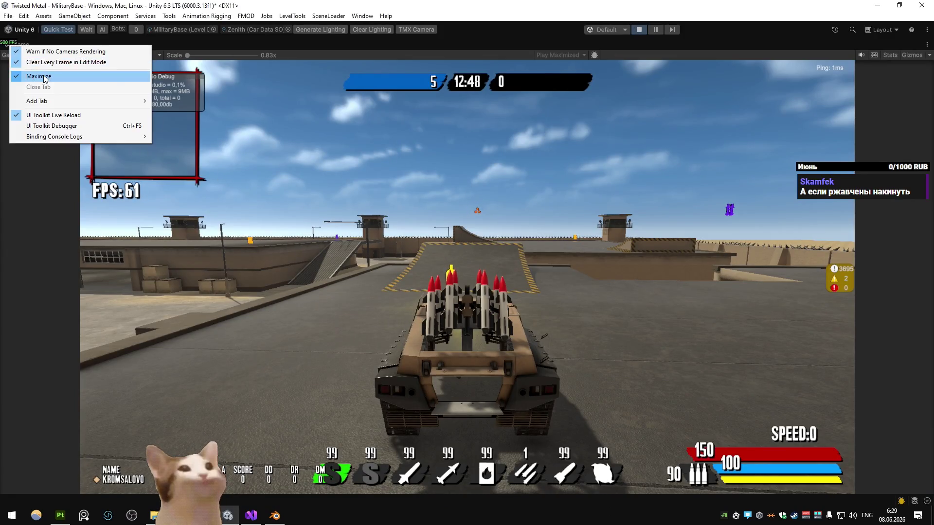
left_click(44, 78)
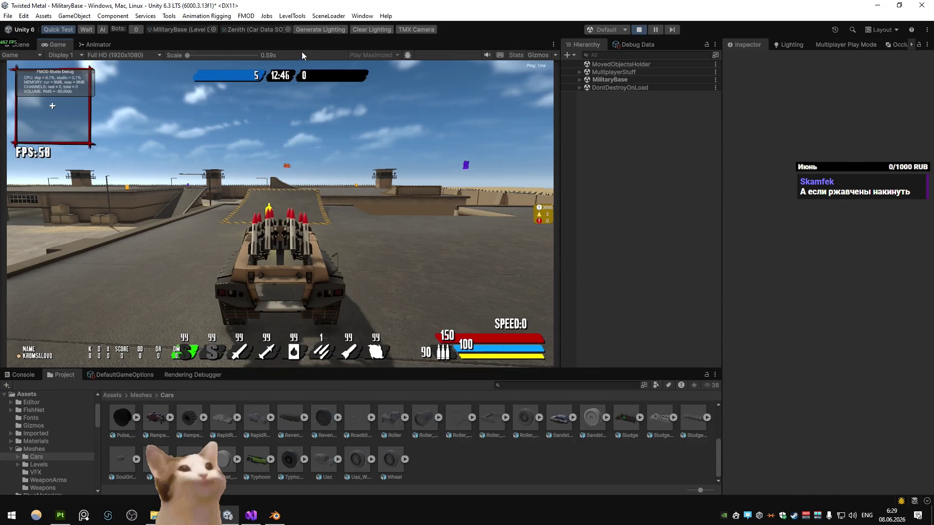
left_click(287, 30)
left_click(318, 179)
double_click(318, 179)
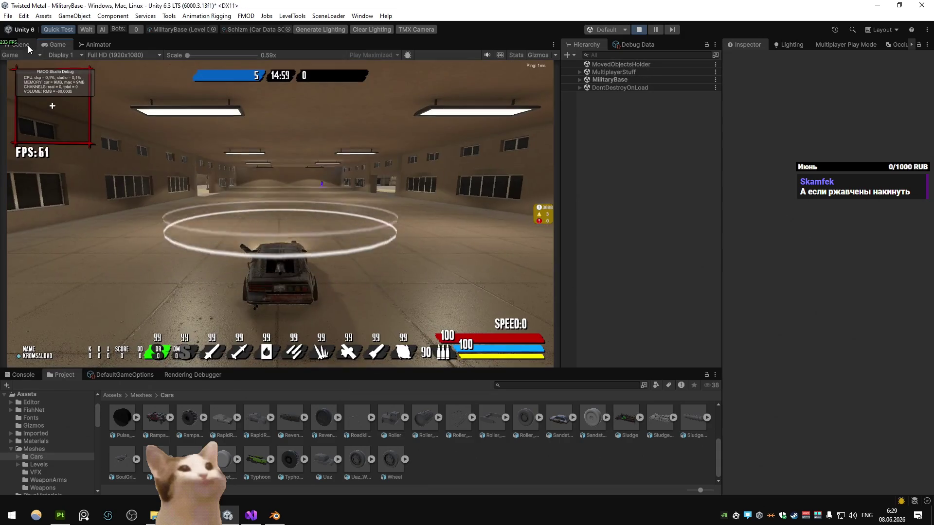
- Maximize the Scene view and fly the camera to frame the whole car in the hangar
left_click(27, 45)
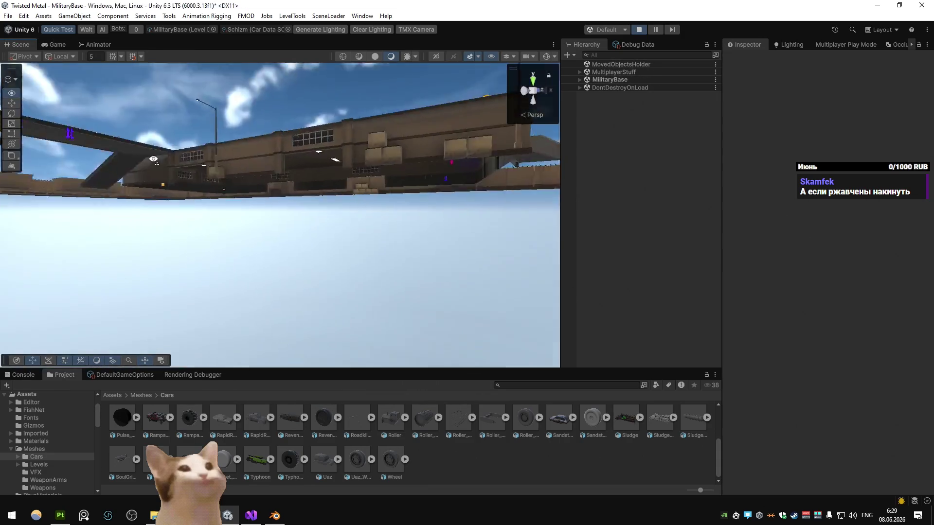
key("shift+space")
key("w")
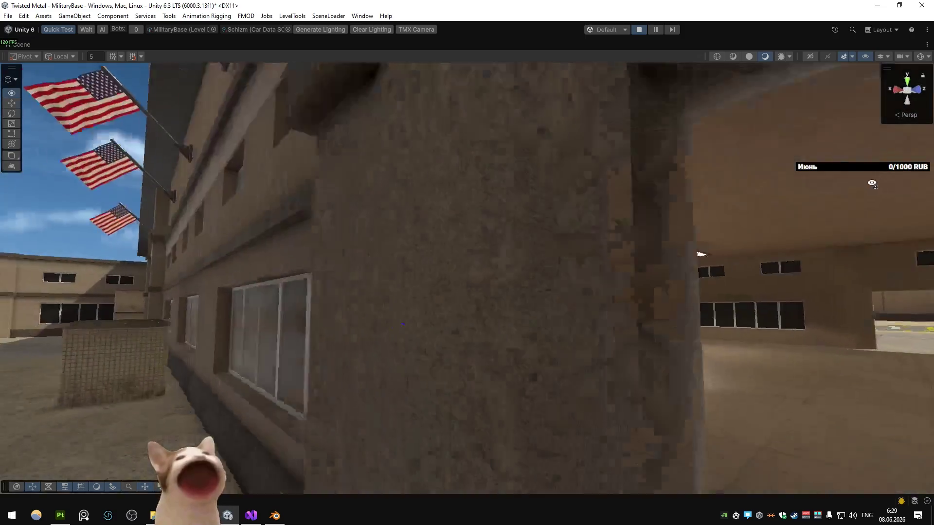
key("w")
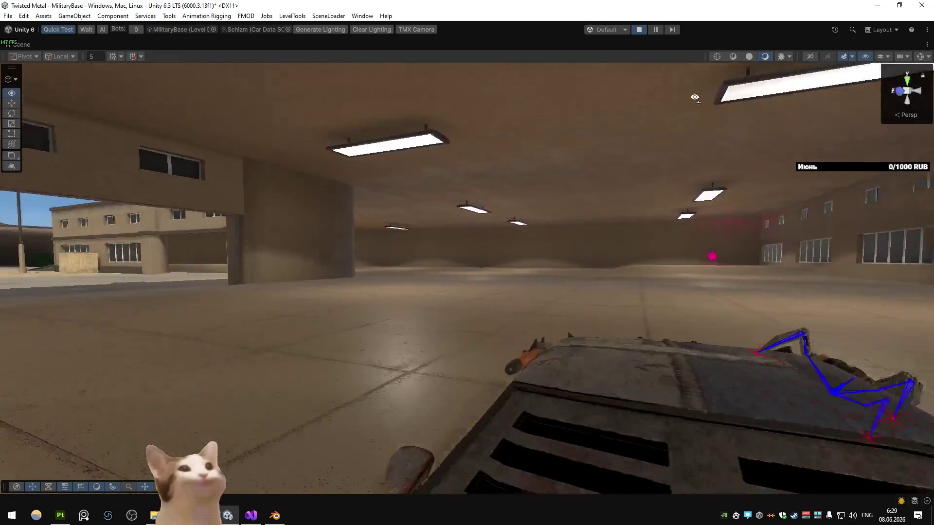
key("s")
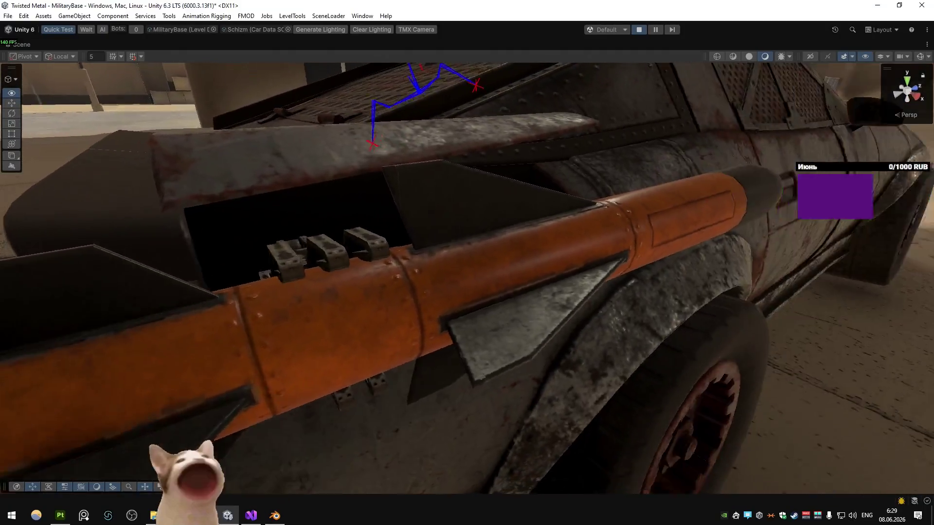
key("s")
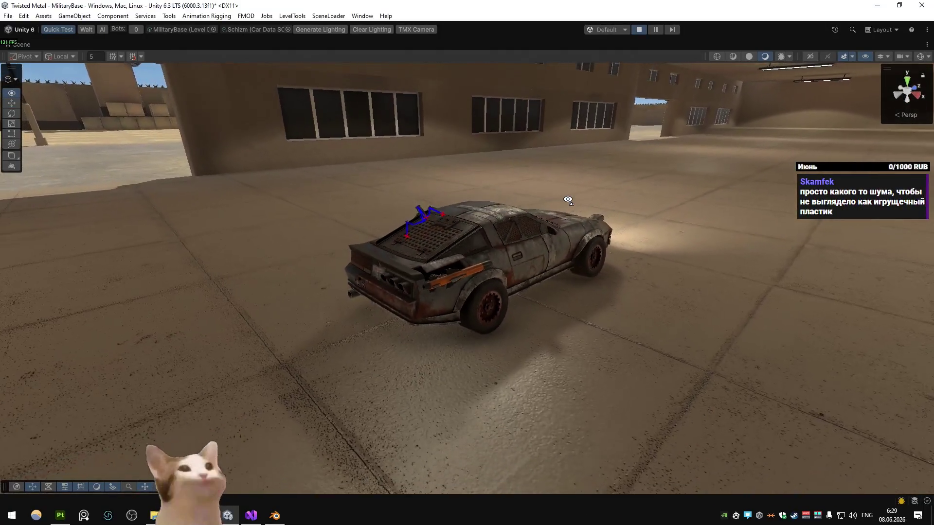
mouse_move(557, 202)
left_mouse_down()
mouse_move(556, 255)
mouse_move(521, 219)
mouse_move(500, 214)
mouse_move(529, 214)
mouse_move(575, 189)
left_mouse_up()
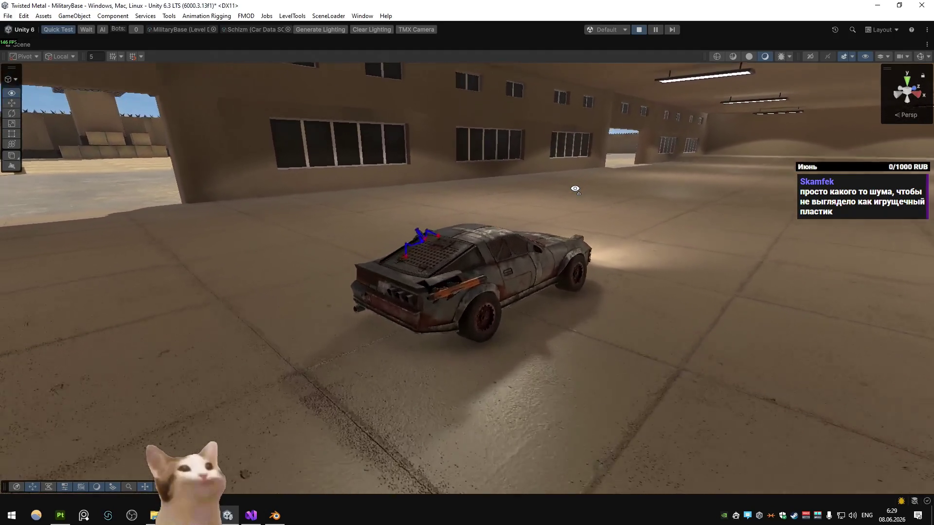
key("shift+space")
right_click(304, 238)
- Select the Fire rocket from the overlapping objects and open its New_Weapons material
right_click(275, 235, "alt")
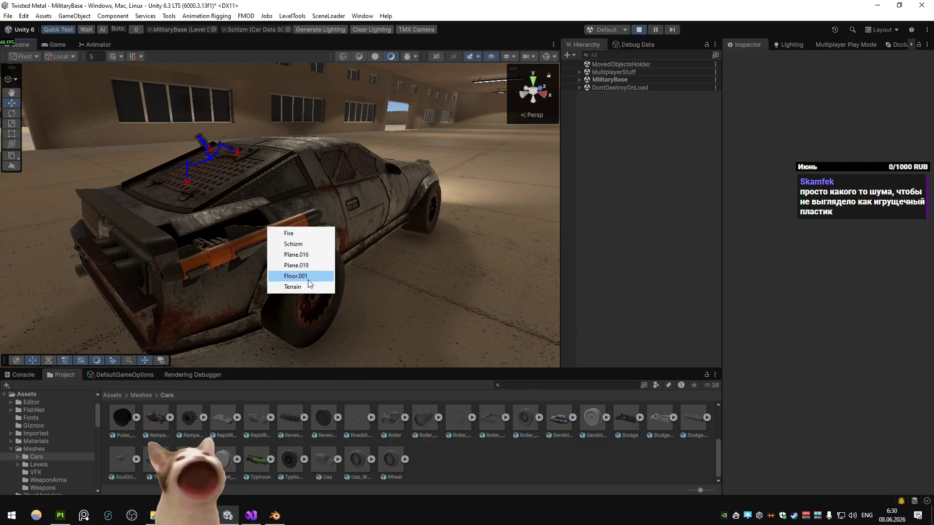
left_click(304, 234)
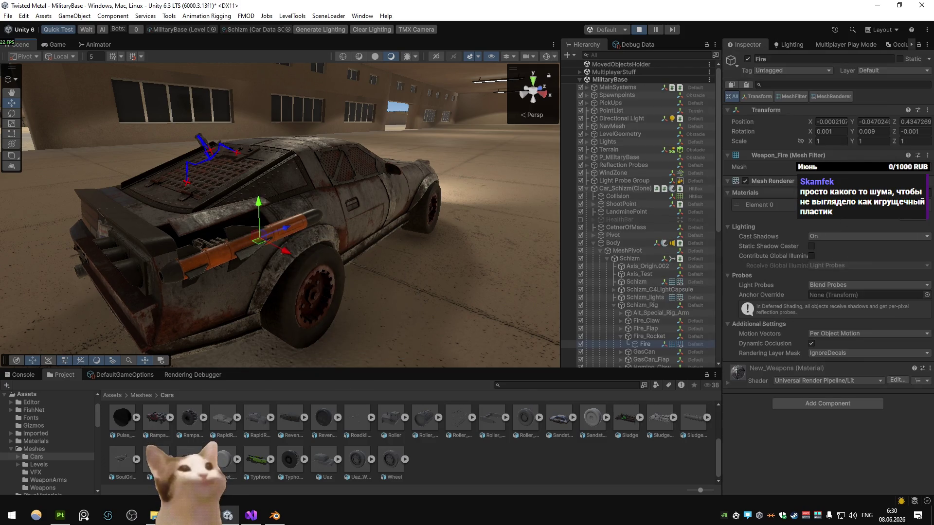
left_click(837, 205)
left_click(534, 412)
- Inspect the Weapons_Albedo base map enlarged across mip levels, then maximize the Game view
left_click(744, 161)
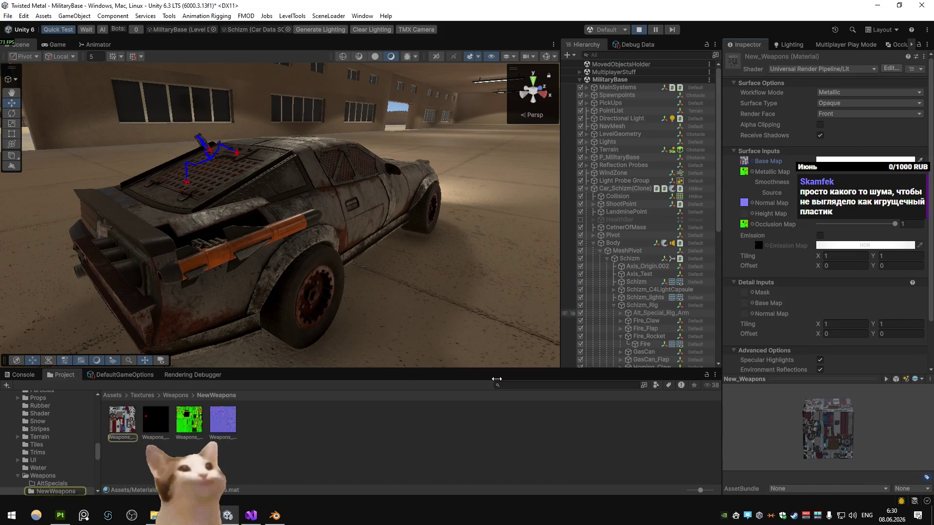
left_click(136, 424)
left_click_drag(796, 411, 819, 245)
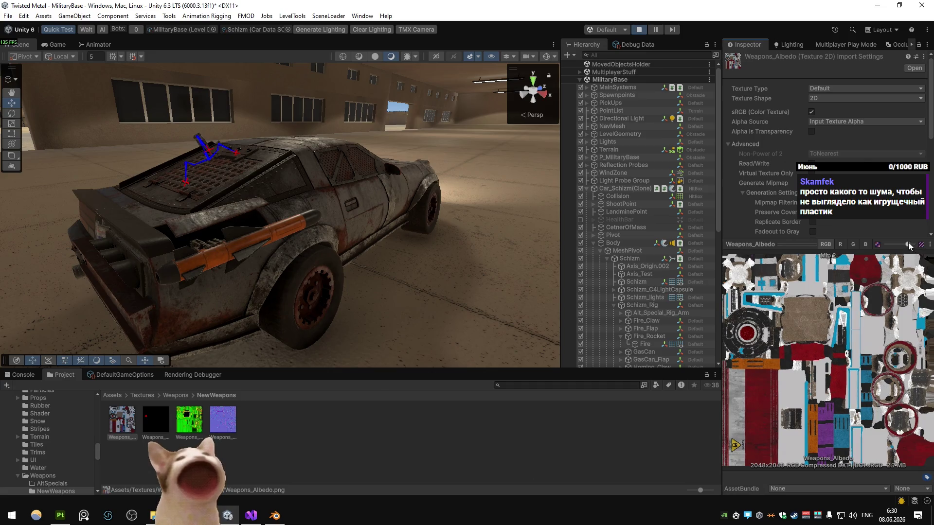
left_click_drag(909, 242, 903, 241)
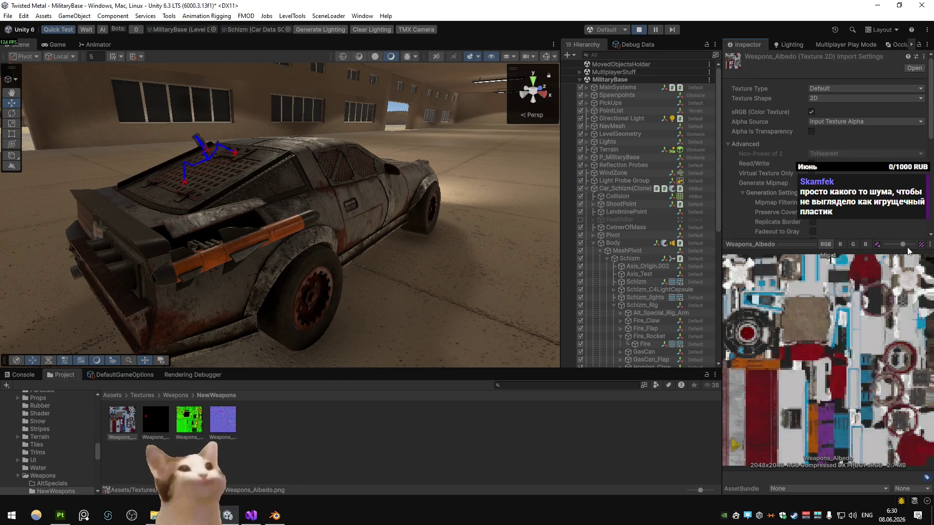
mouse_move(908, 250)
left_mouse_down()
mouse_move(918, 248)
mouse_move(898, 246)
mouse_move(920, 246)
left_mouse_up()
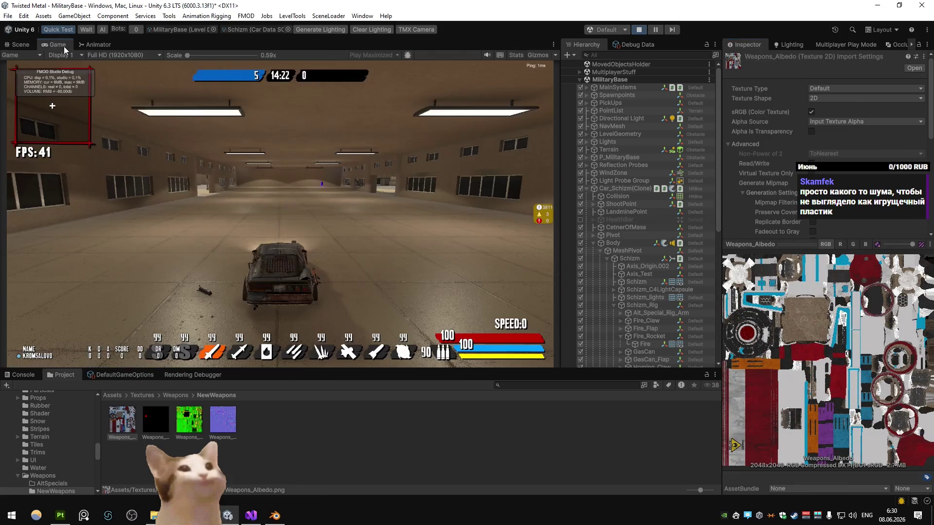
right_click(63, 44)
left_click(93, 77)
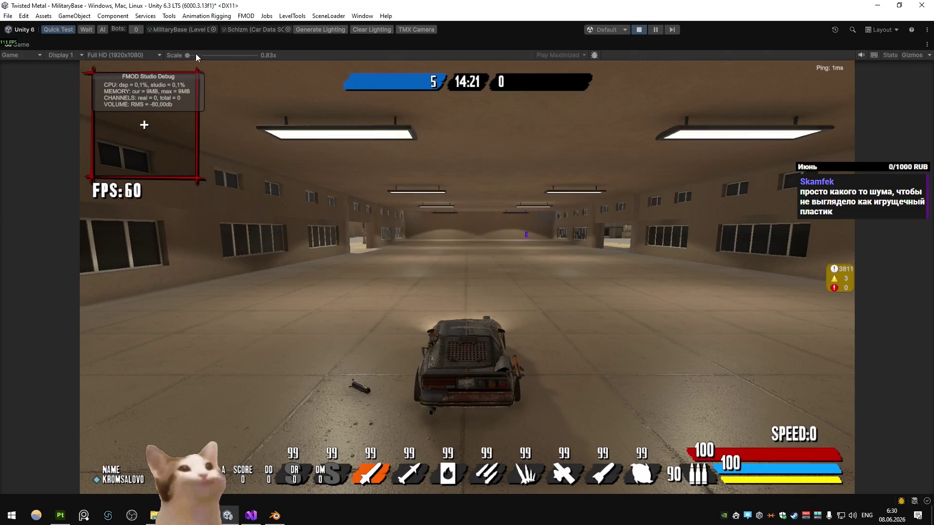
- Set the Game view scale to 1x and restore the normal editor layout after driving
left_click(196, 53)
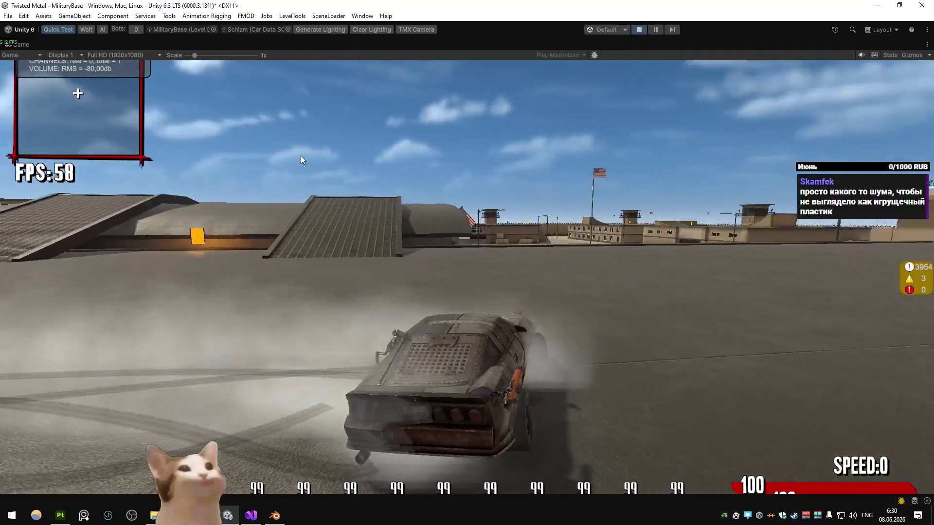
right_click(20, 44)
left_click(50, 75)
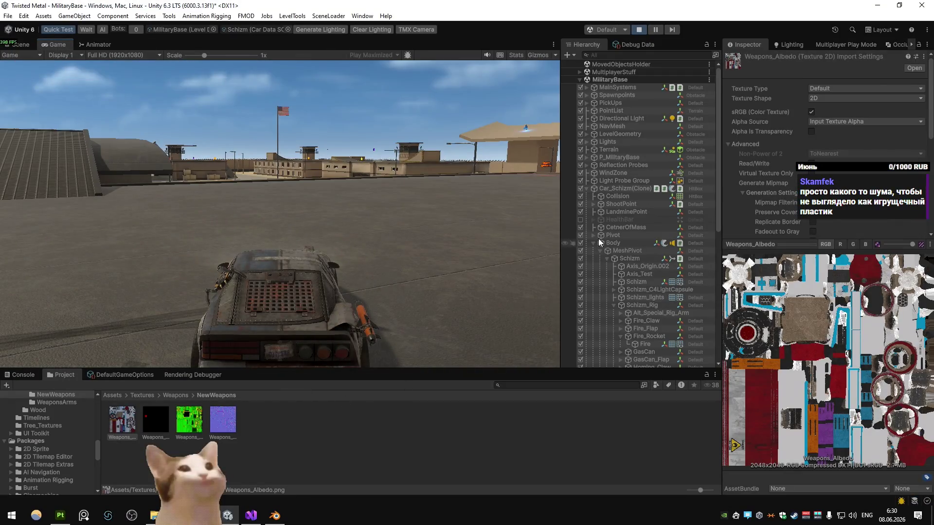
- In the Scene view, fly the camera down to the car's orange side rocket
key("ctrl+1")
mouse_move(152, 96)
left_mouse_down()
mouse_move(320, 156)
mouse_move(415, 125)
mouse_move(328, 243)
mouse_move(360, 262)
left_mouse_up()
left_click(54, 44)
key("ctrl+1")
mouse_move(340, 219)
left_mouse_down()
mouse_move(313, 223)
mouse_move(334, 287)
mouse_move(420, 194)
mouse_move(468, 183)
mouse_move(319, 196)
left_mouse_up()
right_click(319, 196)
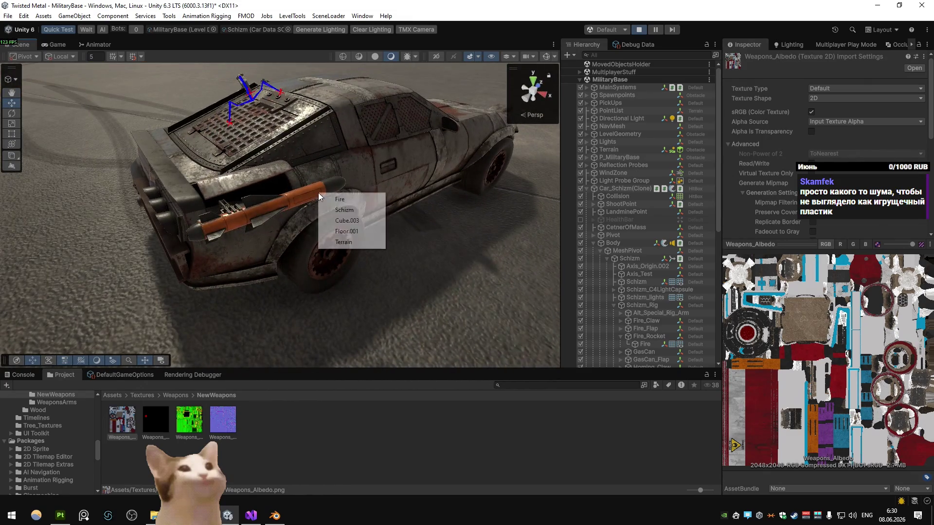
- Select the Fire rocket, open its New_Weapons material, then return to the running Game view
left_click(349, 201)
left_click(863, 205)
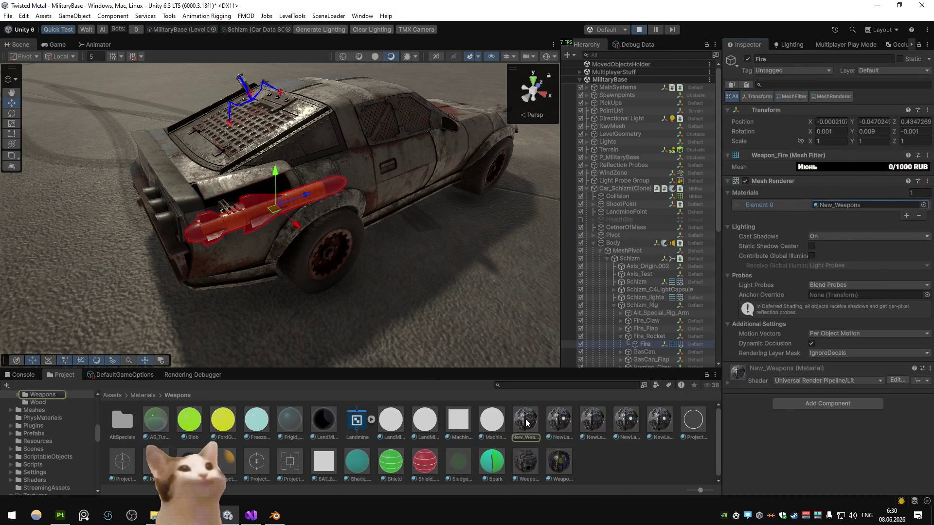
left_click(526, 422)
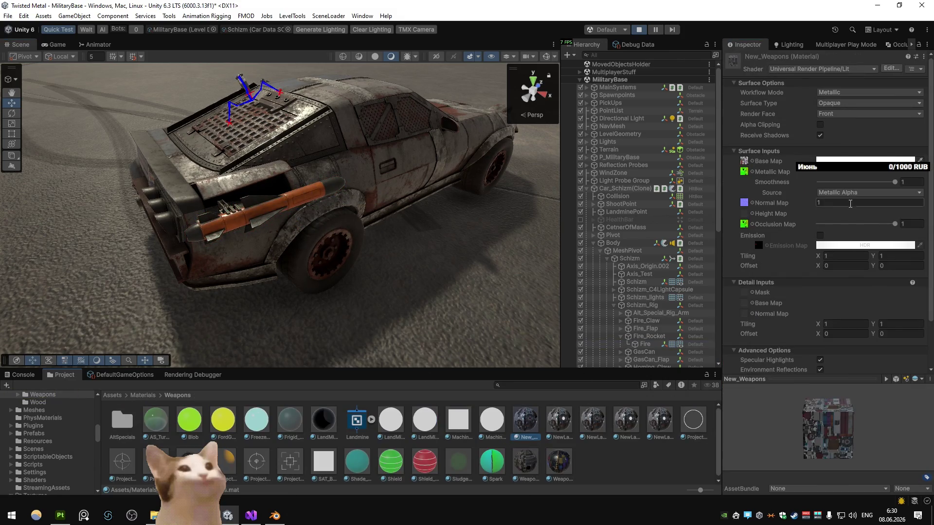
type("4")
left_click_drag(348, 193, 378, 193)
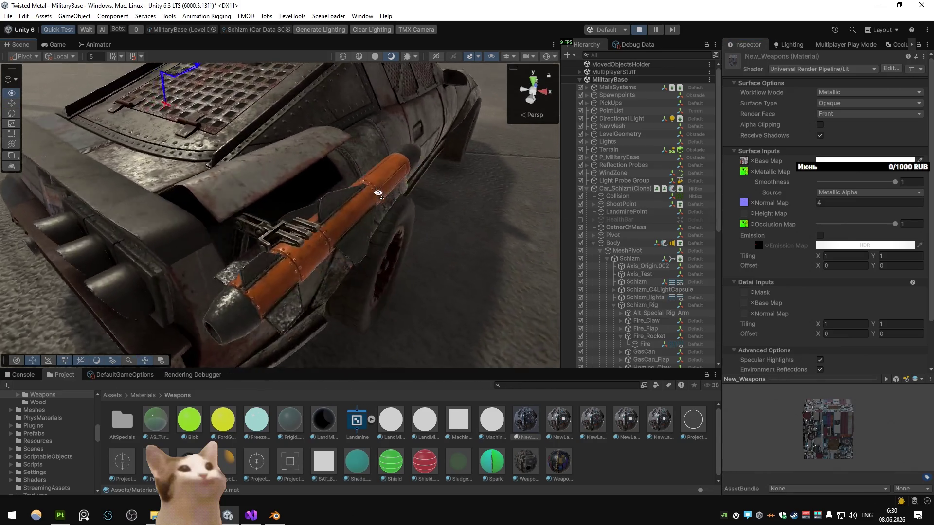
scroll(371, 190, "down", 5)
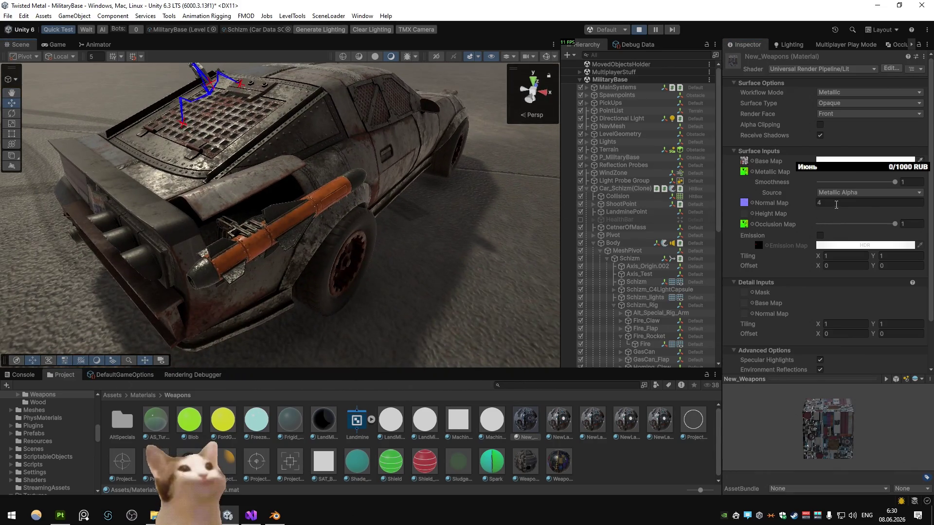
scroll(396, 226, "up", 5)
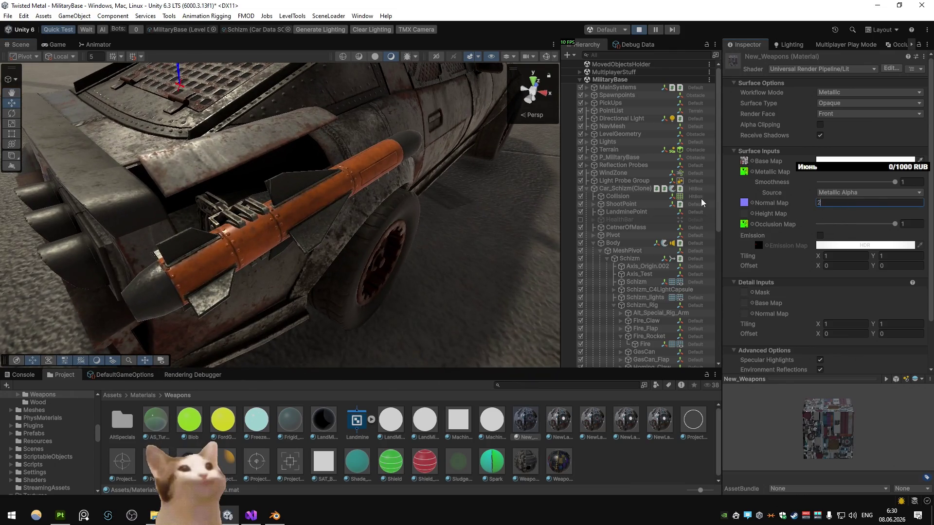
key("ctrl+2")
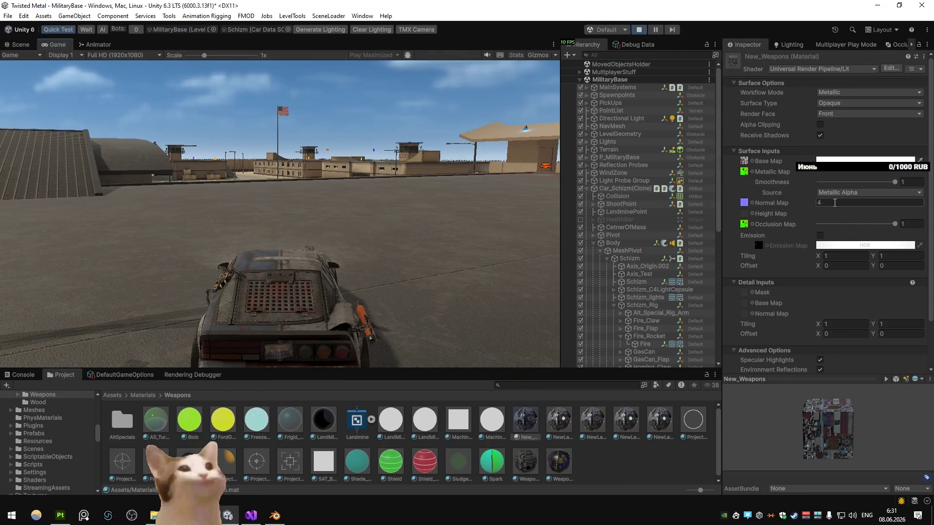
- Set the New_Weapons normal map strength to 4, test-drive the car, then re-enter 4
type("4")
key("Return")
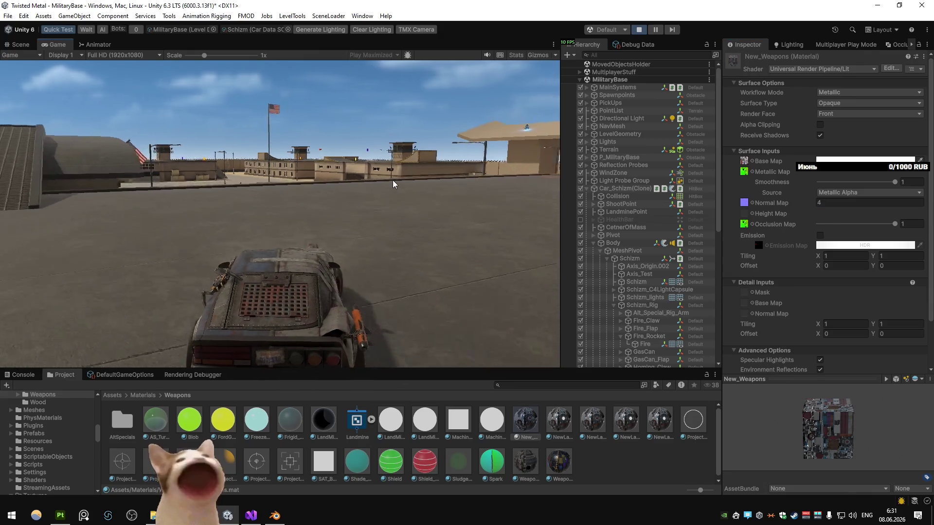
key("d")
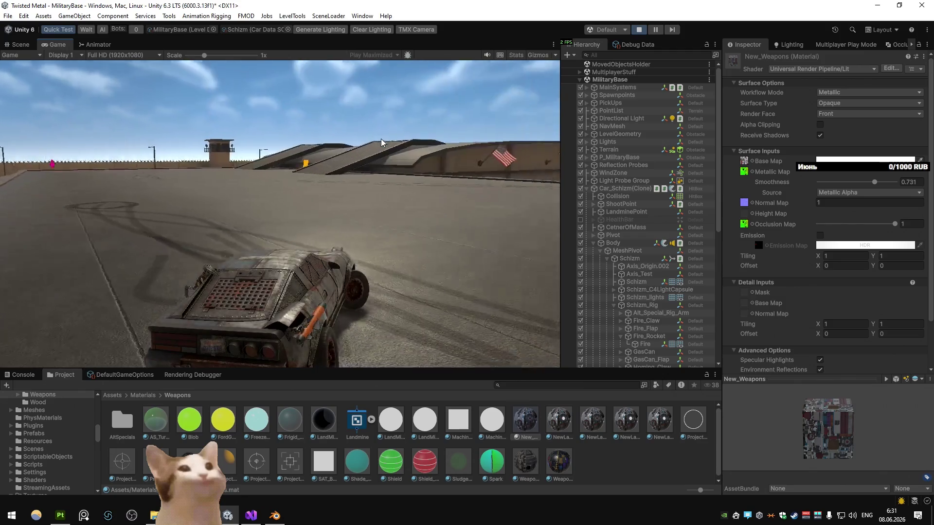
type("4")
key("Return")
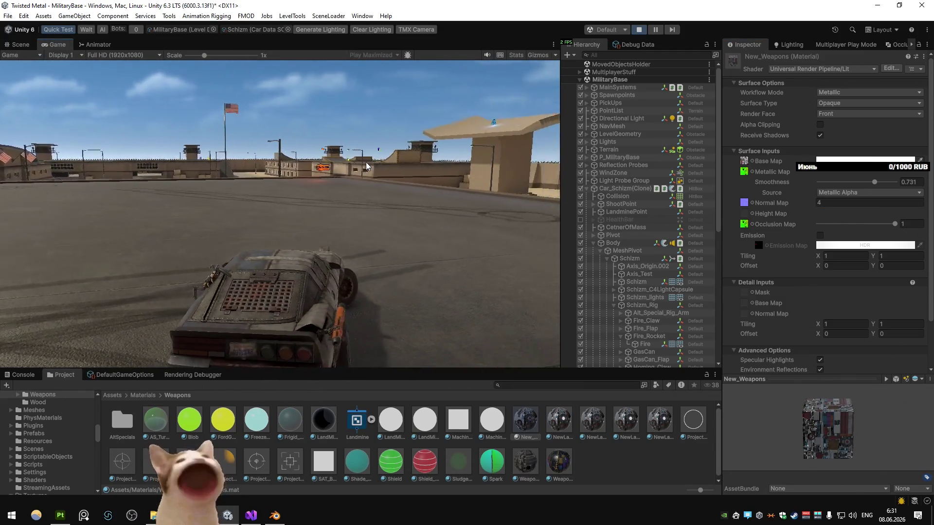
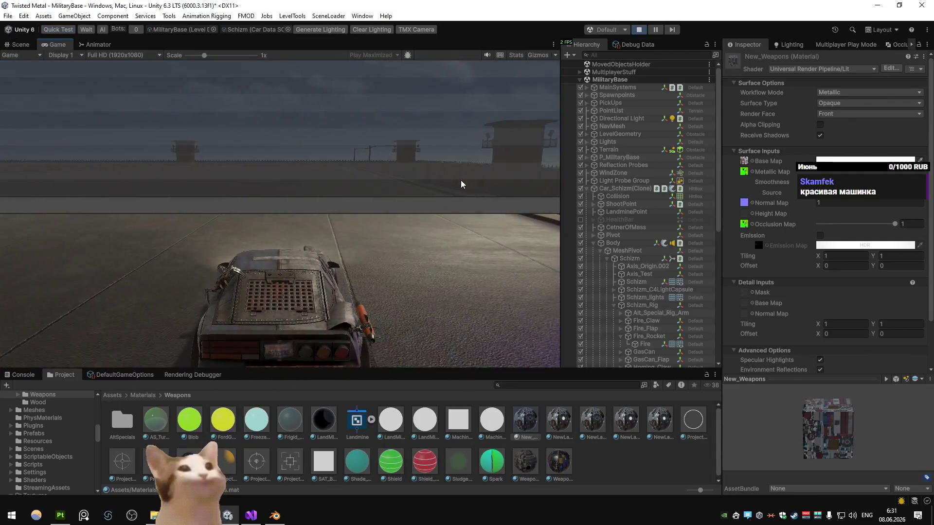
- Maximize the Game view, exit the MilitaryBase match to the lobby, and select Bandito
right_click(56, 44)
left_click(73, 50)
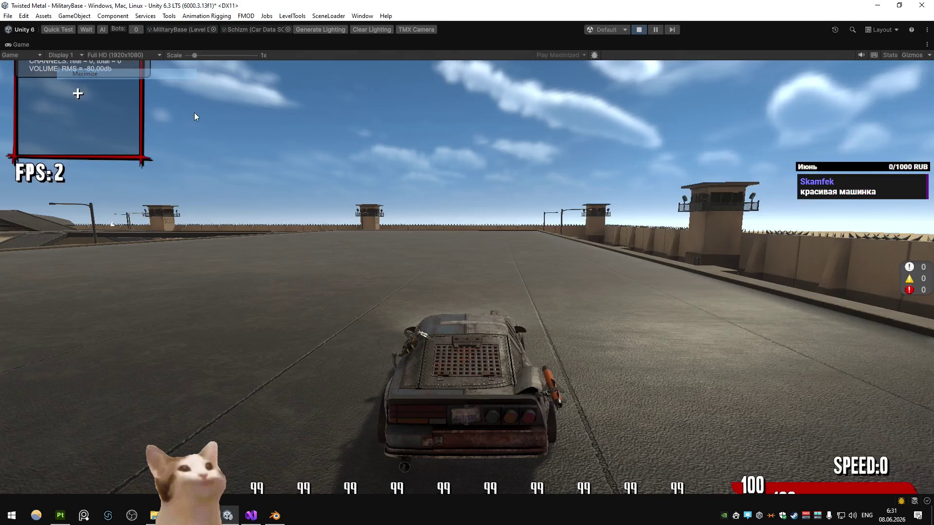
key("Escape")
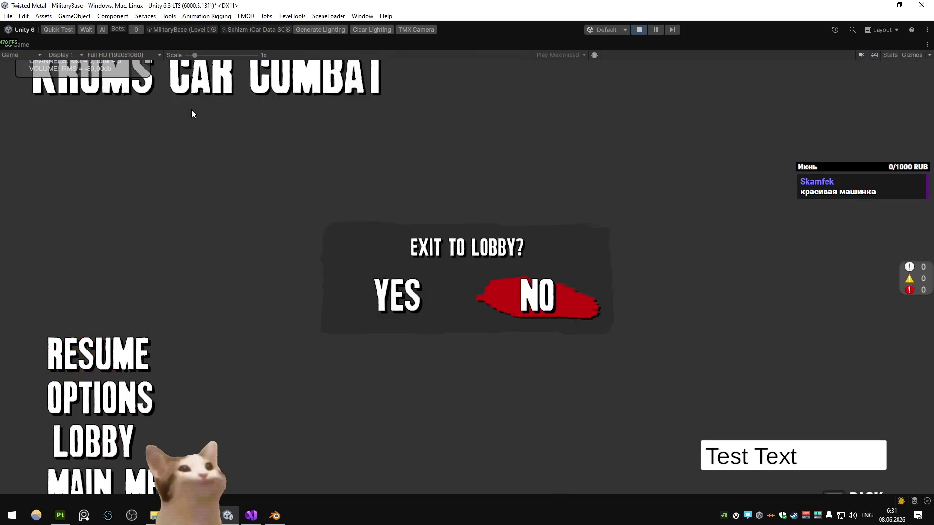
key("Left")
key("Return")
key("Left")
key("Left")
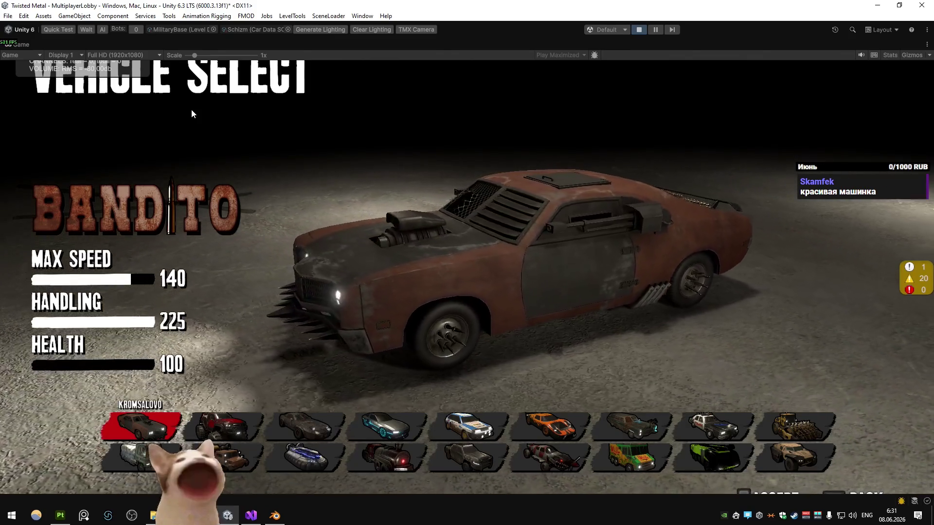
- Browse the Vehicle Select roster from Rampage through Hazard and Zenith back to Frigid
key("Right")
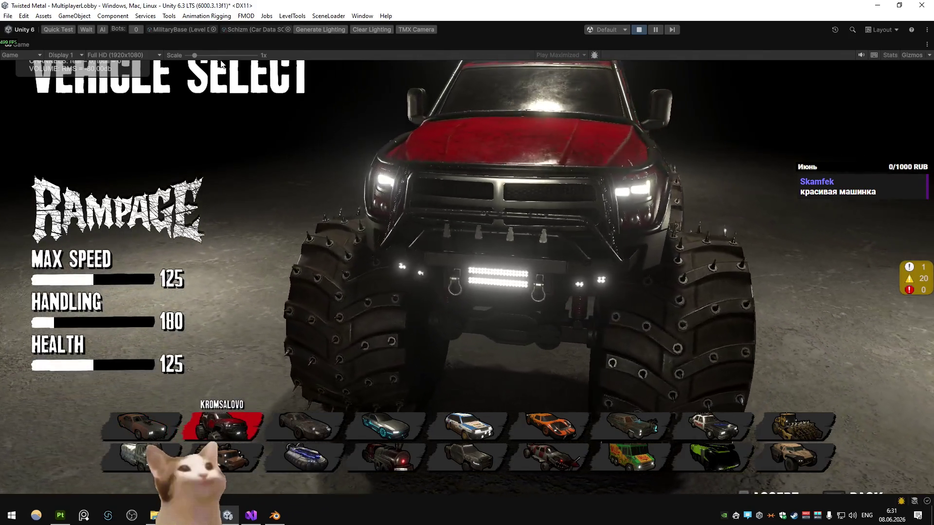
scroll(284, 178, "down", 3)
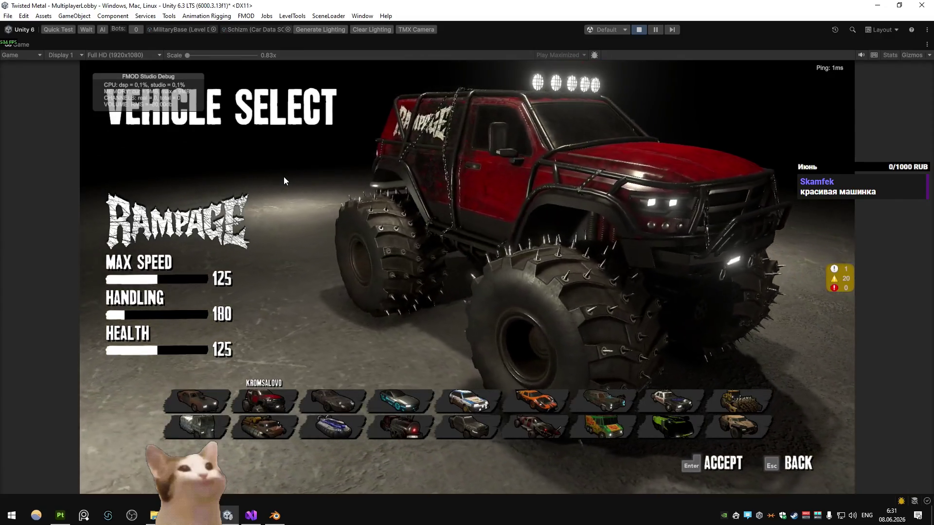
key("Right")
key("Right")
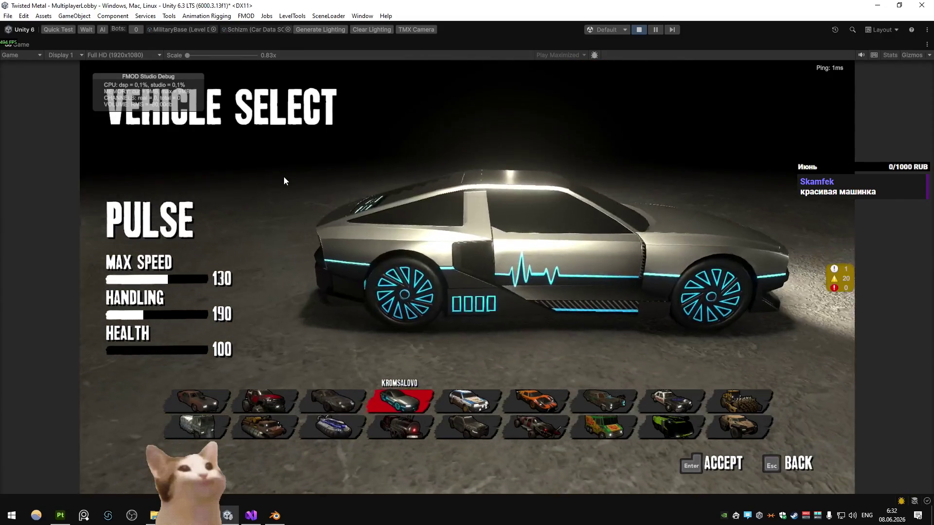
key("Left")
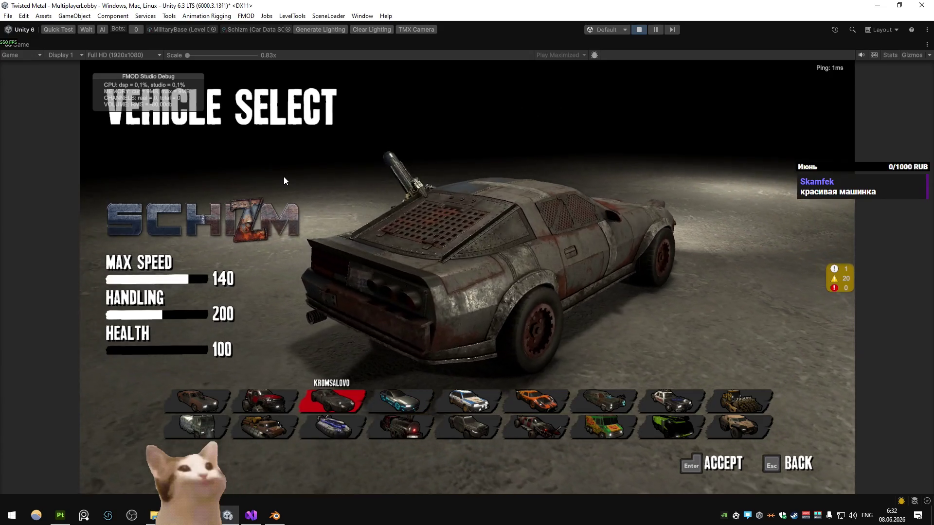
key("Right")
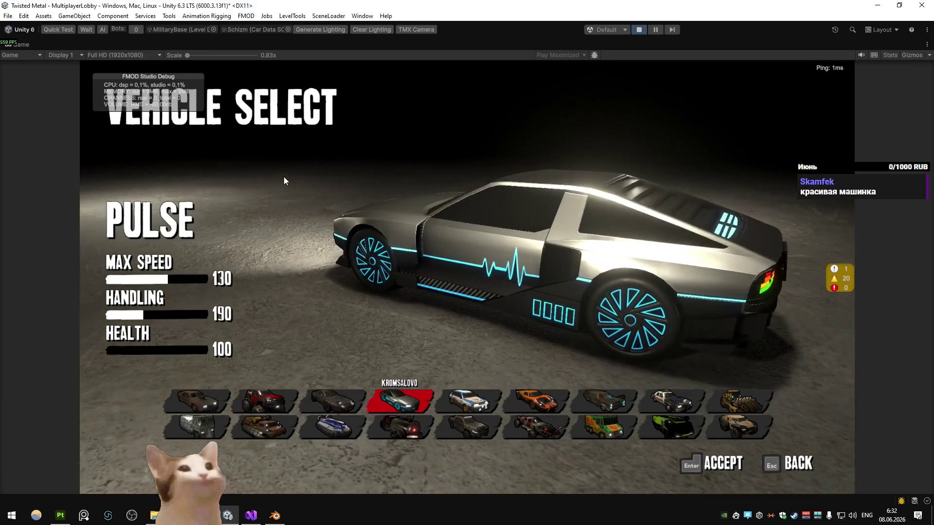
key("Right")
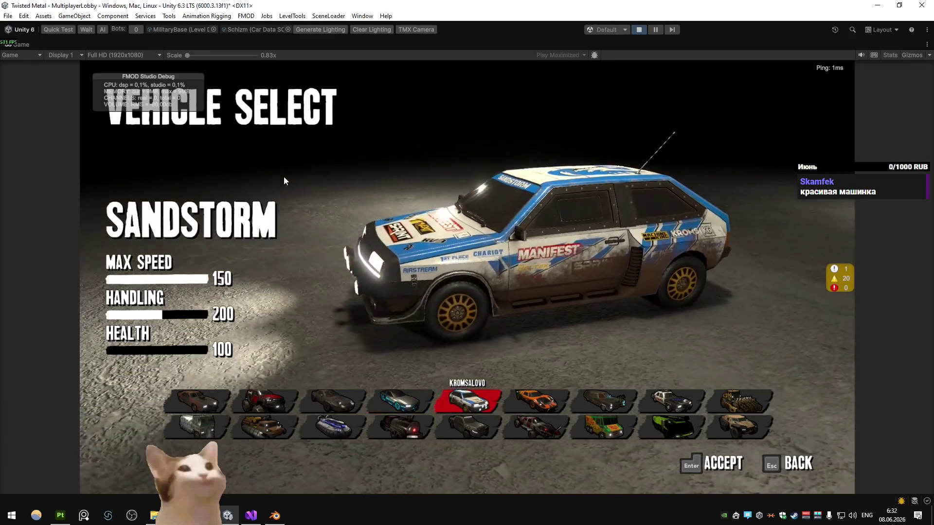
key("Right")
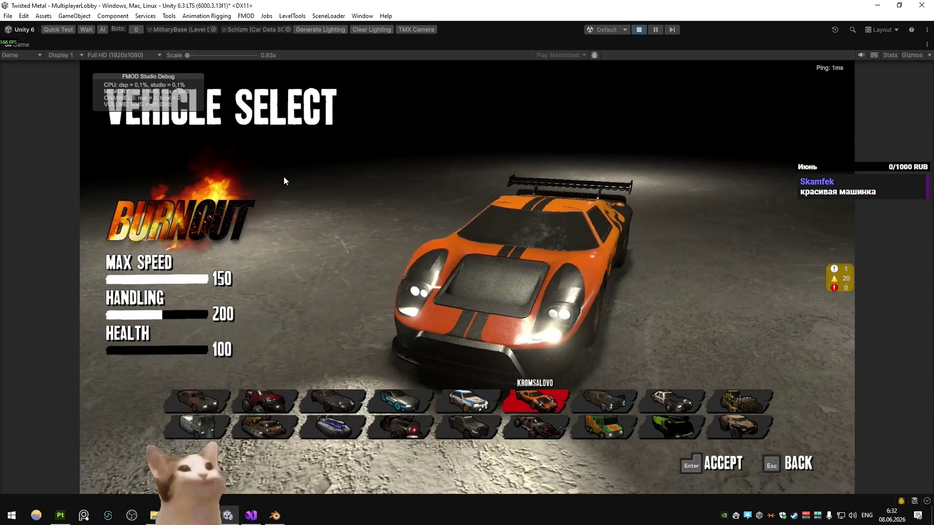
key("Right")
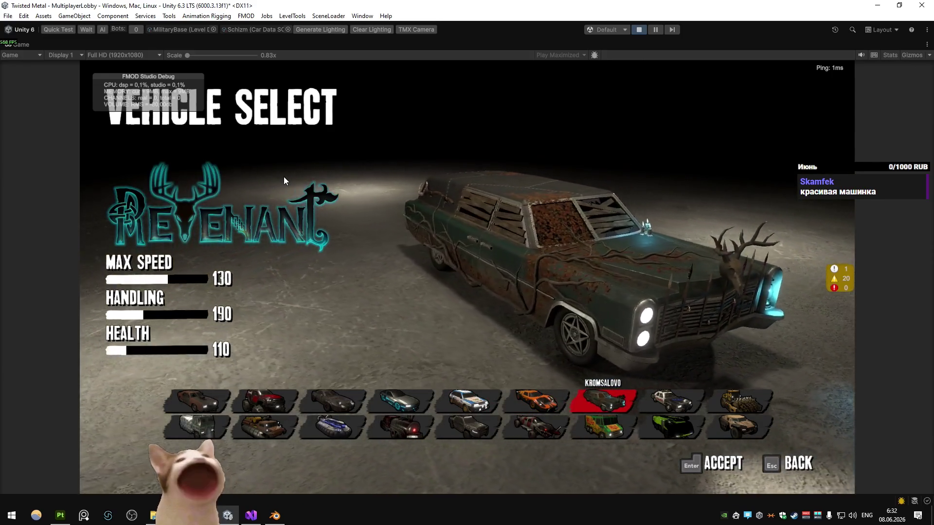
key("Right")
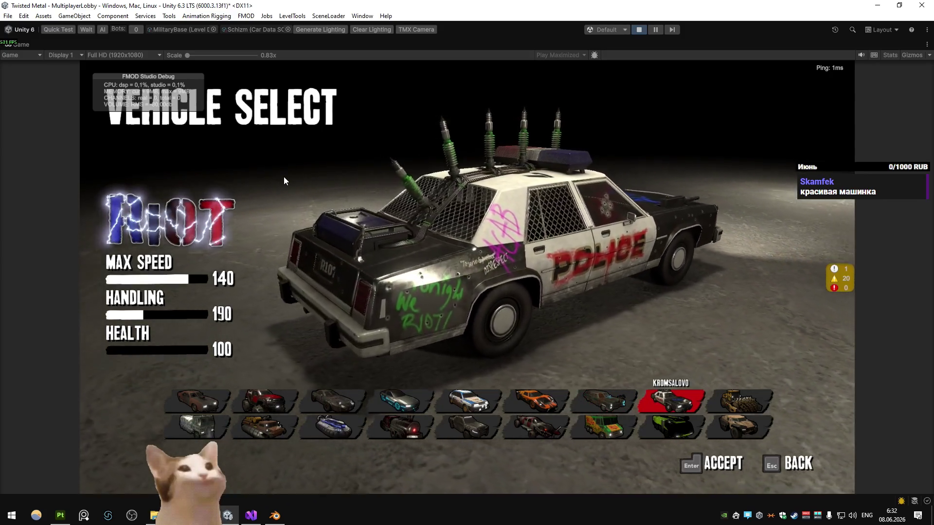
key("Right")
key("Down")
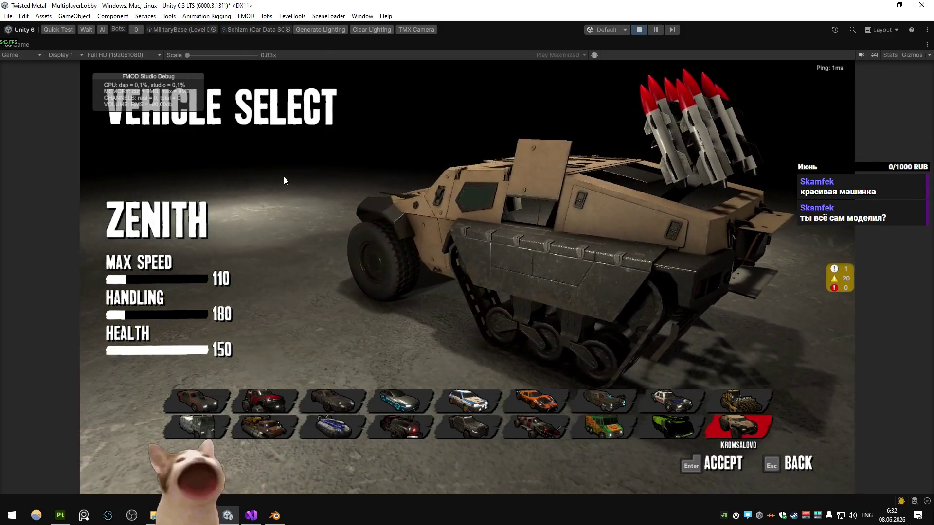
key("Left")
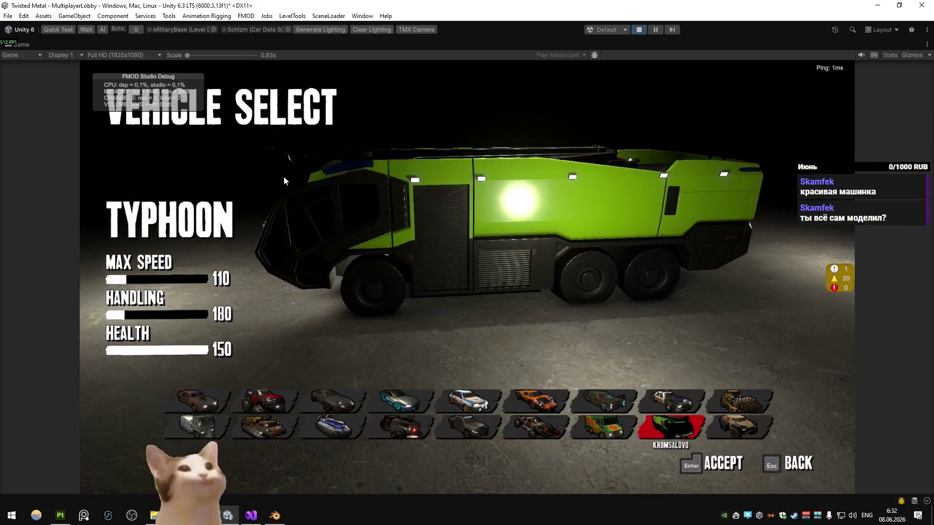
key("Left")
key("Left")
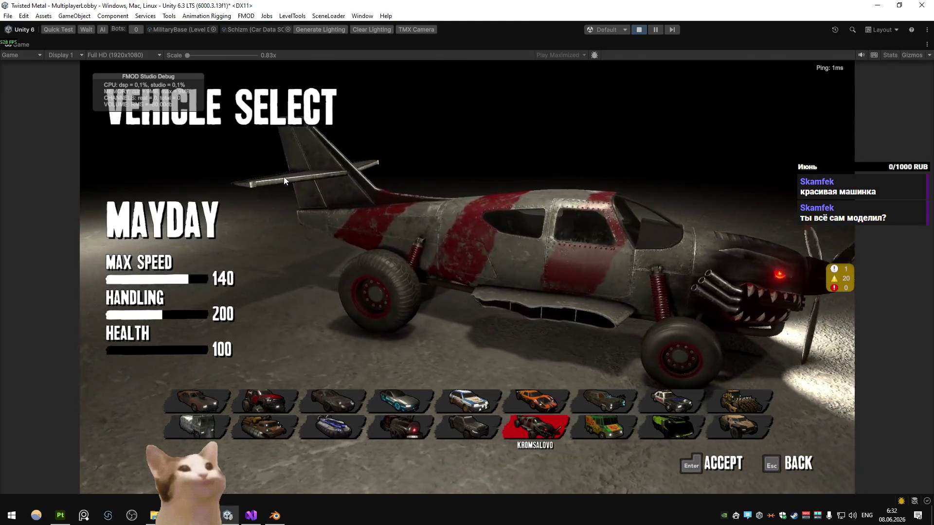
key("Left")
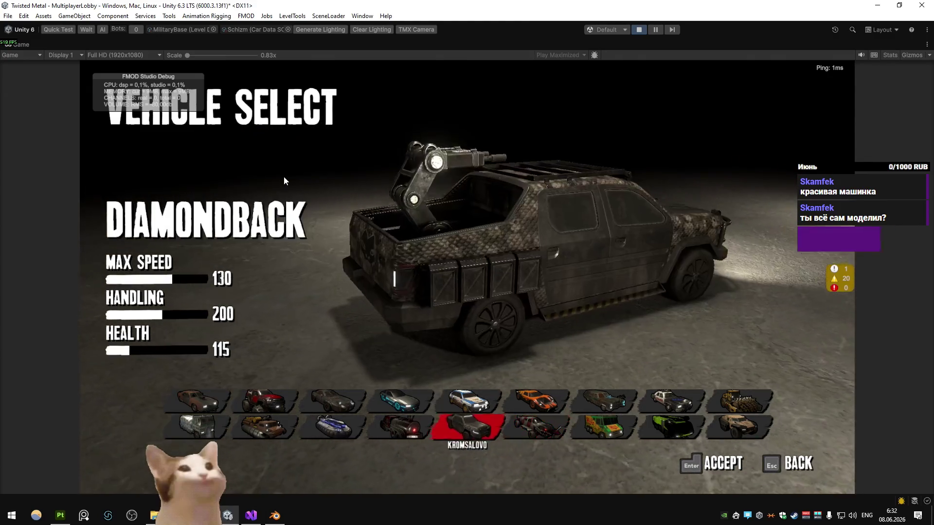
key("Left")
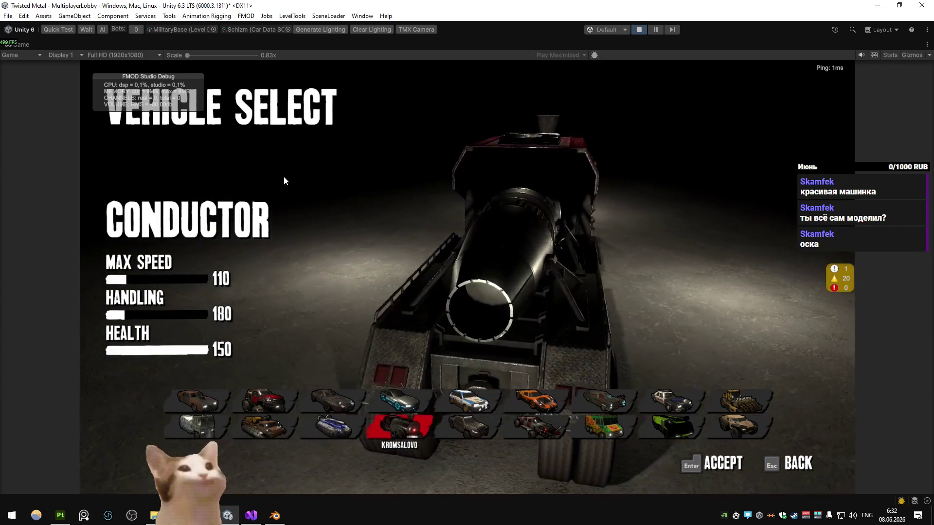
key("Left")
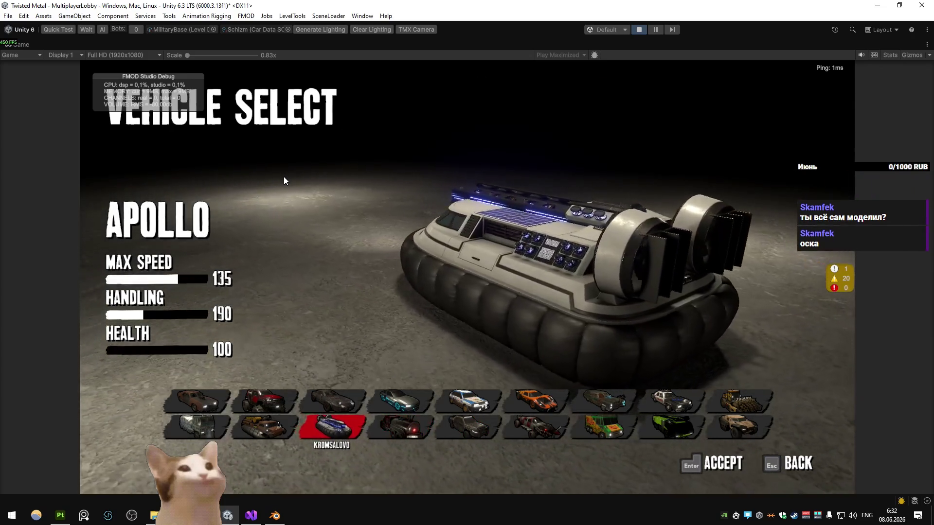
key("Left")
key("Left")
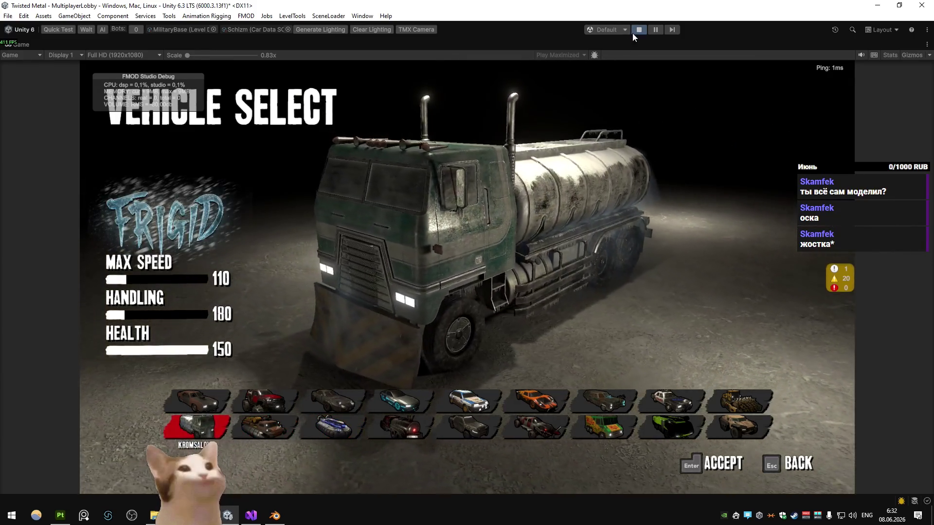
- Set the Car Data SO to Zenith, start a Quick Test, and drive in the yard
left_click(287, 29)
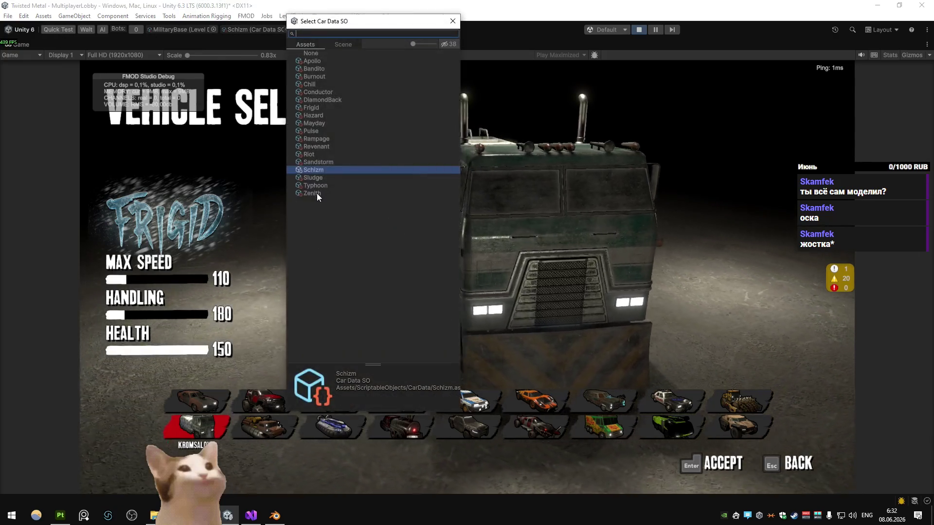
double_click(317, 194)
left_click(65, 30)
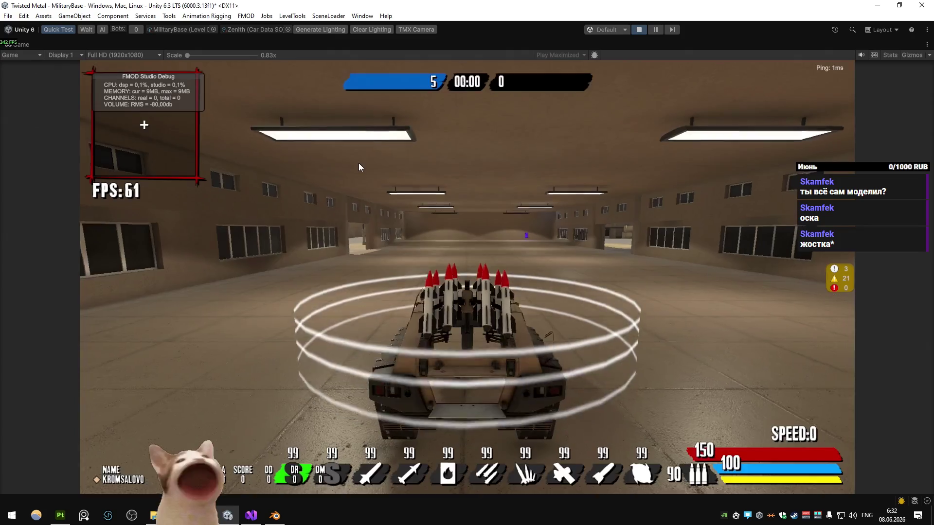
key("w")
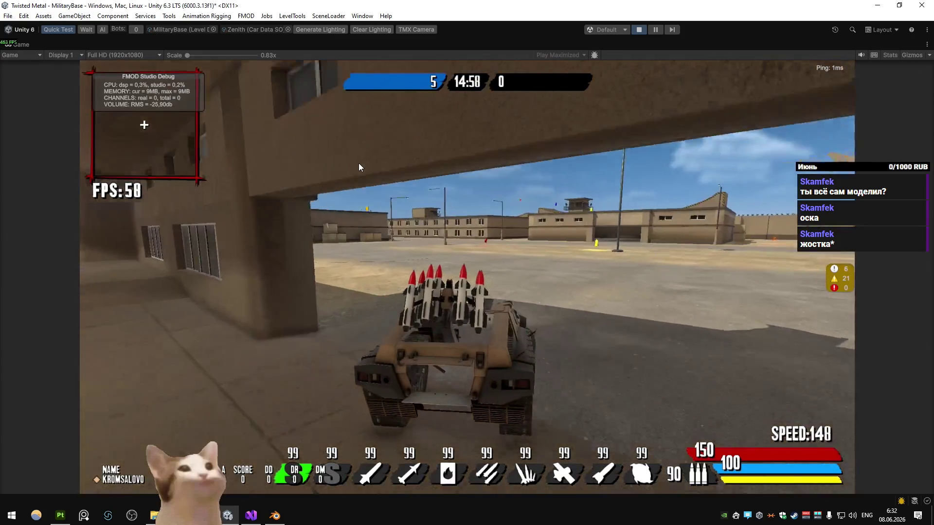
key("s")
key("alt+Tab")
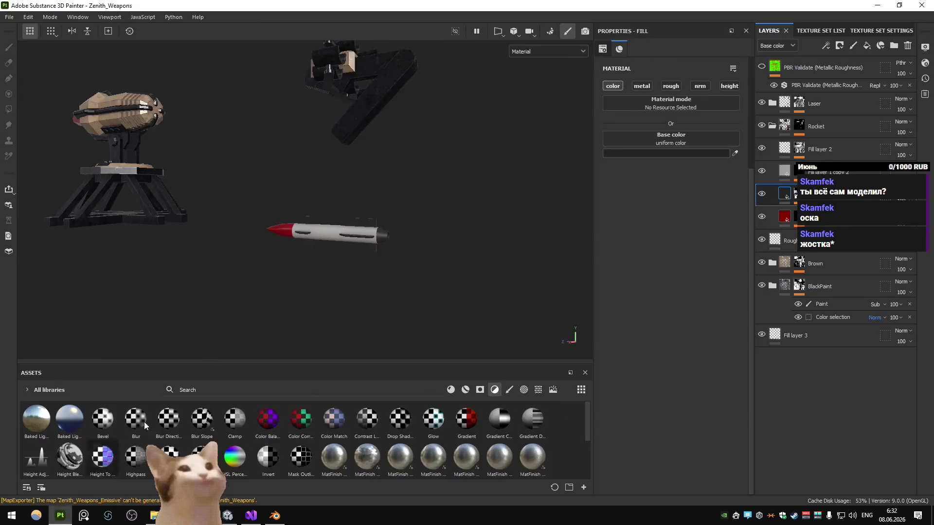
- Export the Zenith_Weapons textures, then test-drive the tank in Unity, steering left
key("ctrl+shift+e")
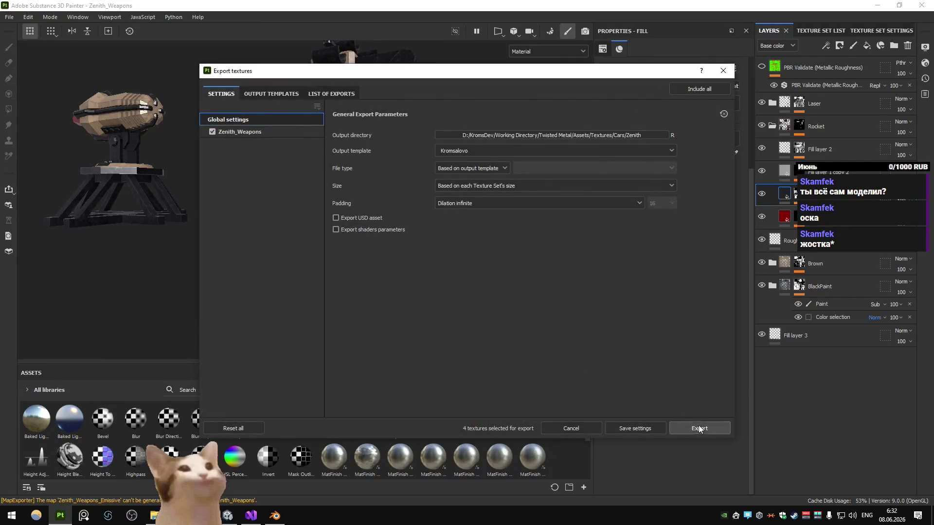
left_click(699, 426)
key("alt+Tab")
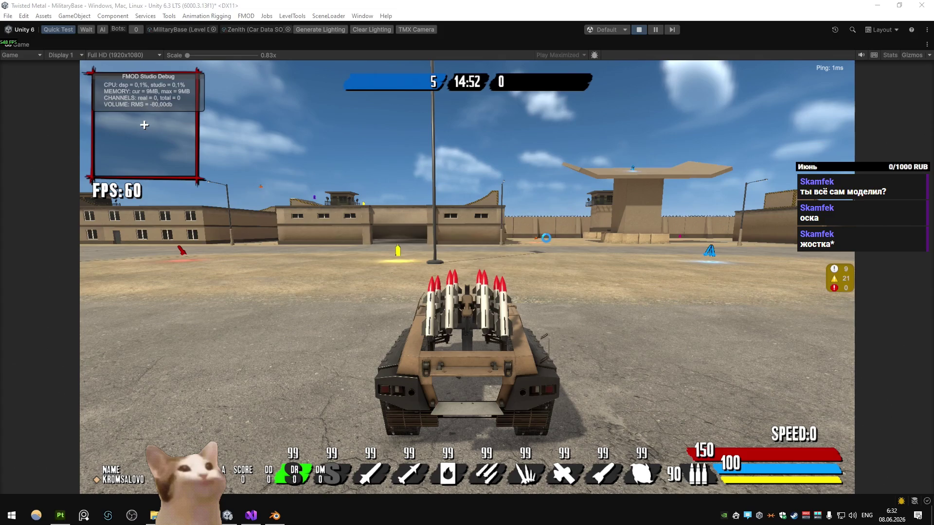
key("w")
key("a")
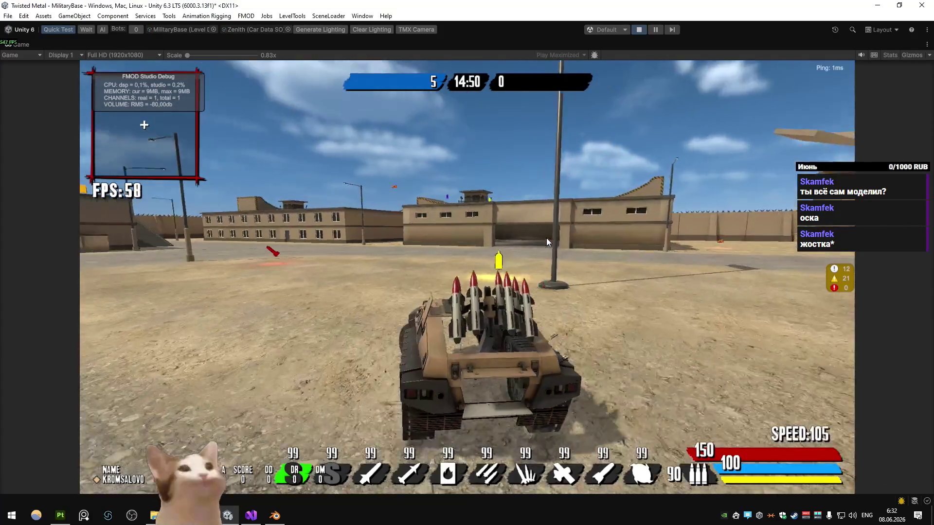
key("a")
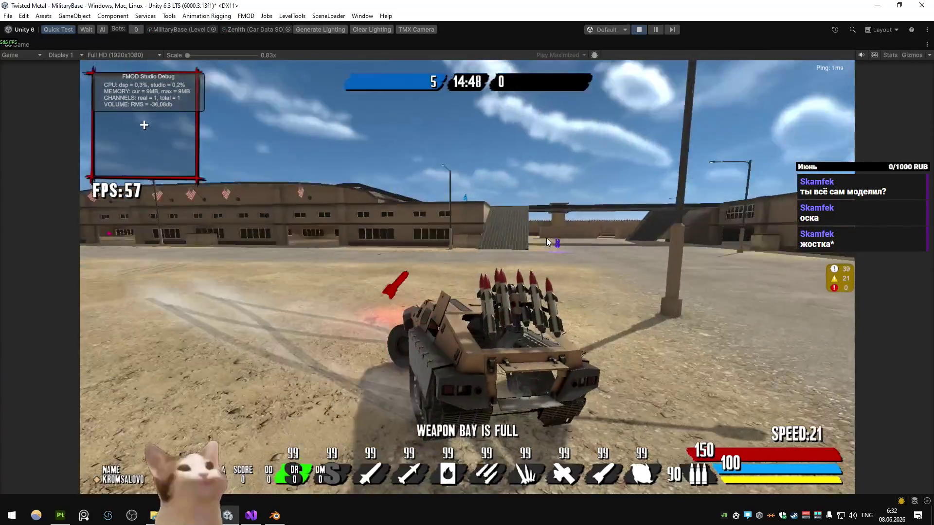
- Re-export the Zenith_Weapons texture set as 2048x2048 PNG files
key("alt+Tab")
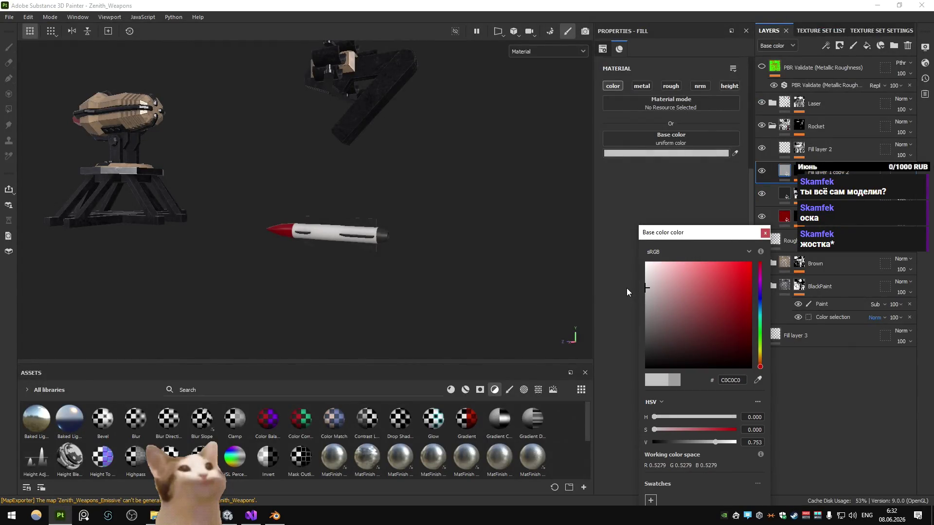
key("ctrl+shift+e")
key("Return")
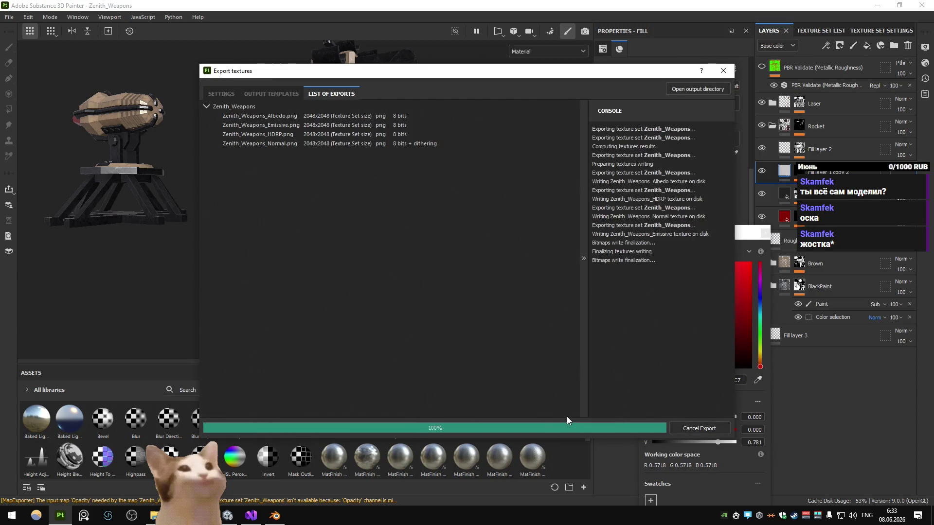
key("alt+Tab")
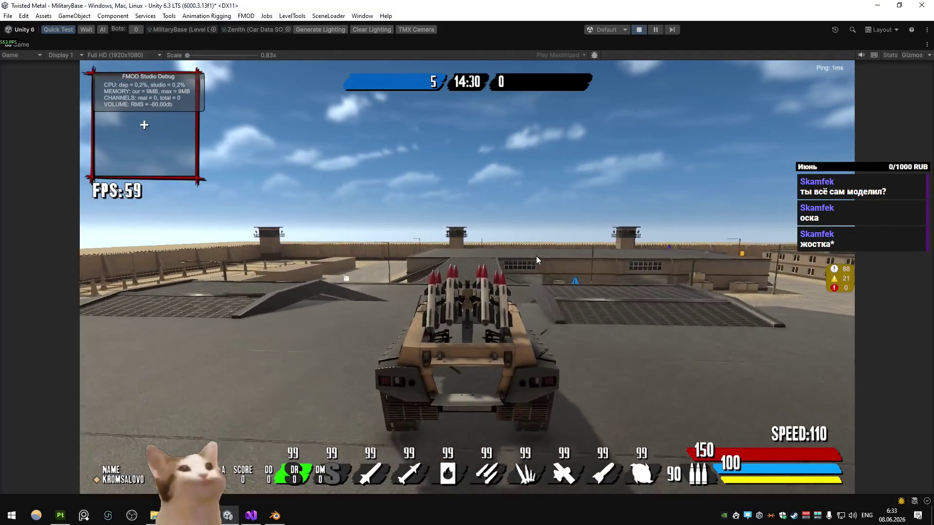
- Boost-drive the tank, then exit the MilitaryBase match back to the lobby
key("shift")
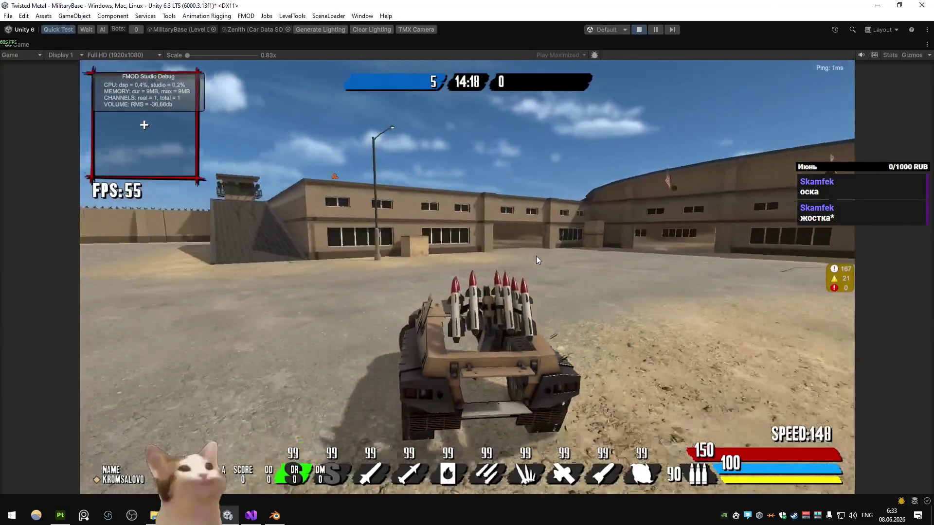
key("Escape")
key("Left")
key("Return")
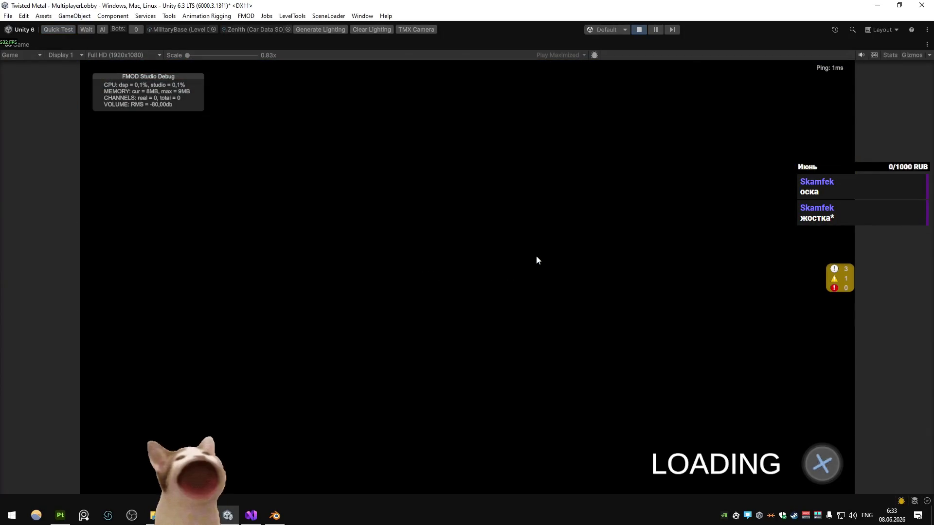
- Browse the vehicle roster through Pulse, Burnout, Schizm, Bandito, Sludge and Apollo
key("Up")
key("Left")
key("Left")
key("Left")
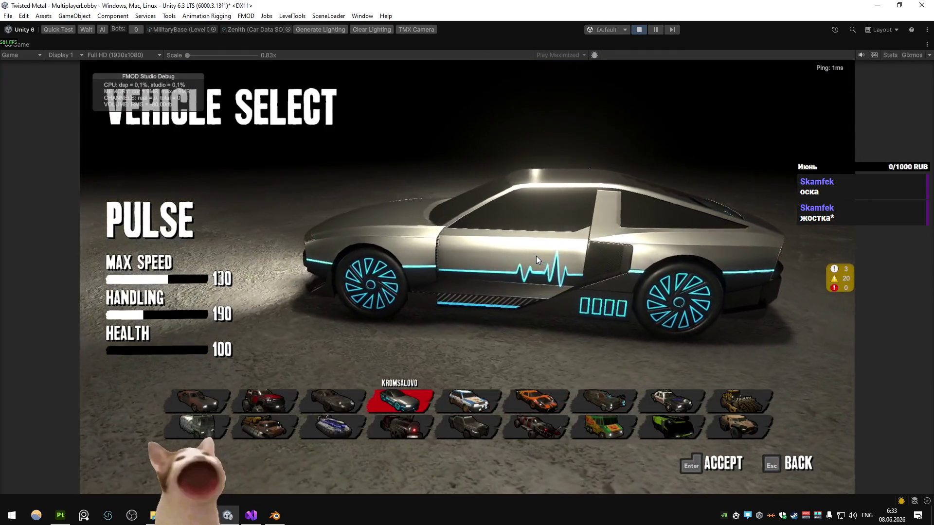
key("Right")
key("Right")
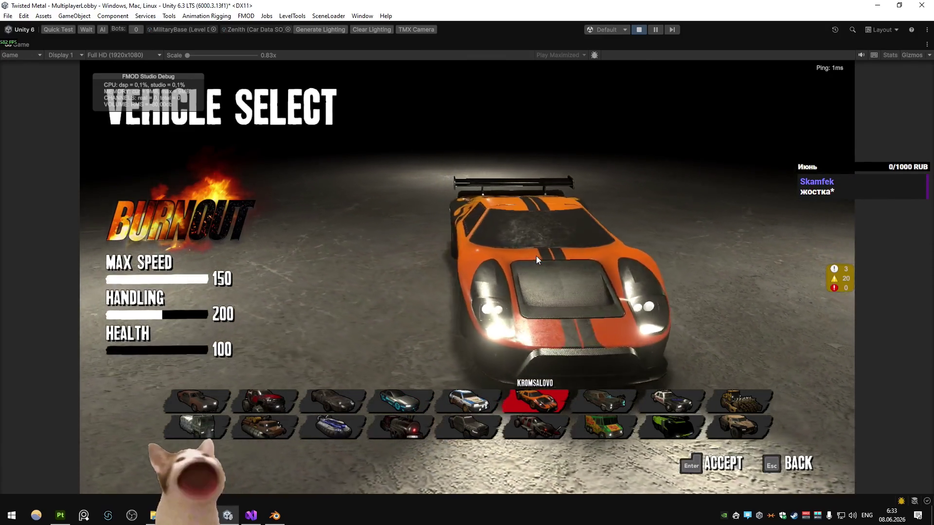
key("Left")
key("Left")
key("Left")
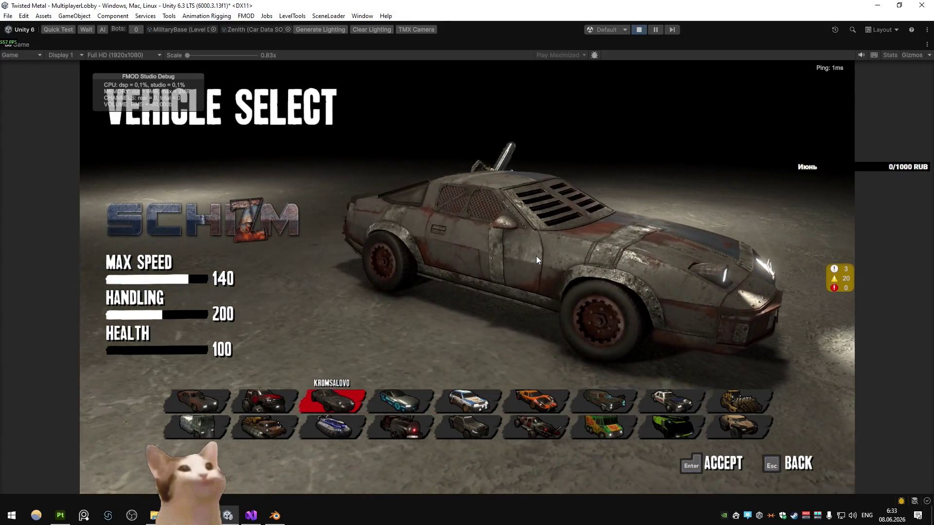
key("Left")
key("Left")
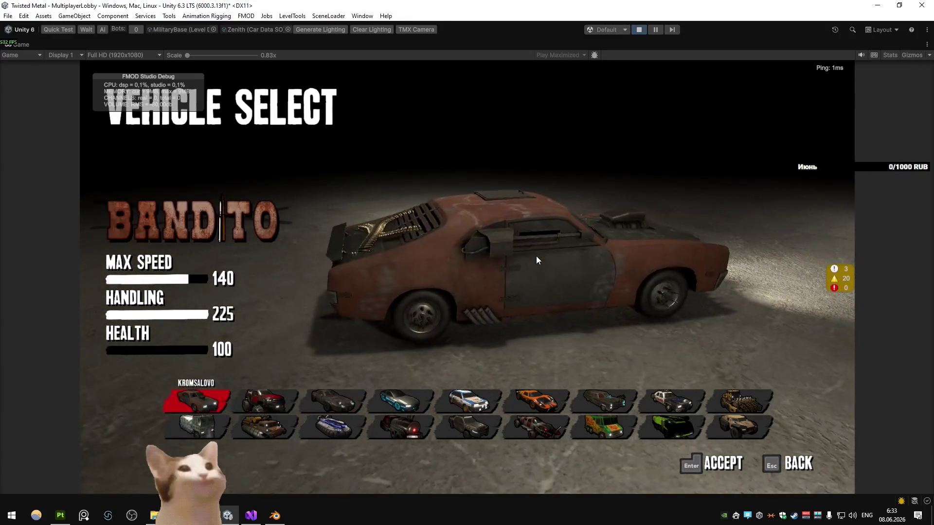
key("Down")
key("Right")
key("Right")
key("Right")
key("Right")
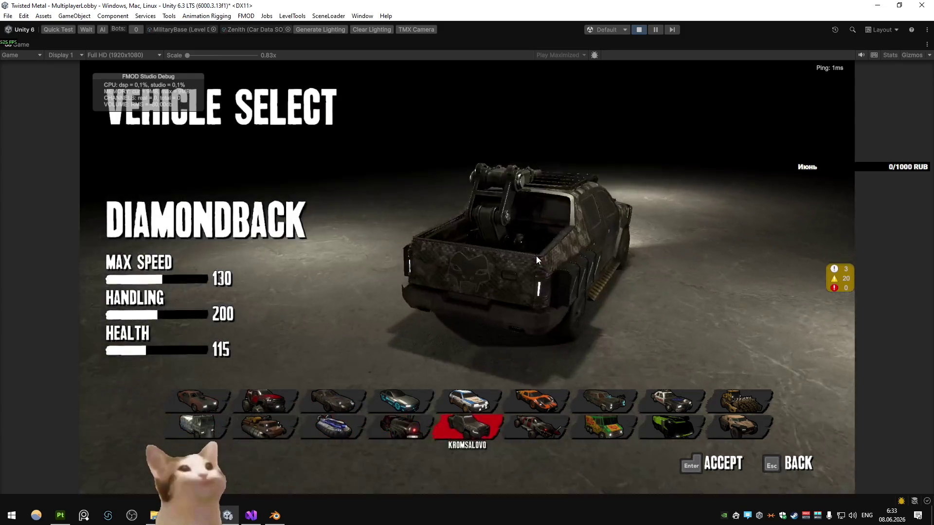
key("Right")
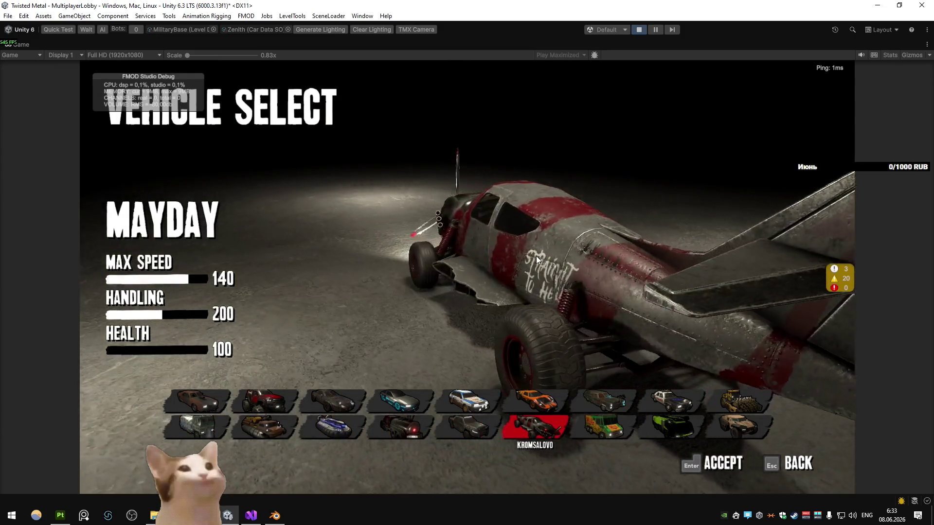
- Browse to Typhoon, Zenith and Hazard, return to Burnout, and launch a MilitaryBase Quick Test
key("Right")
key("Right")
key("Right")
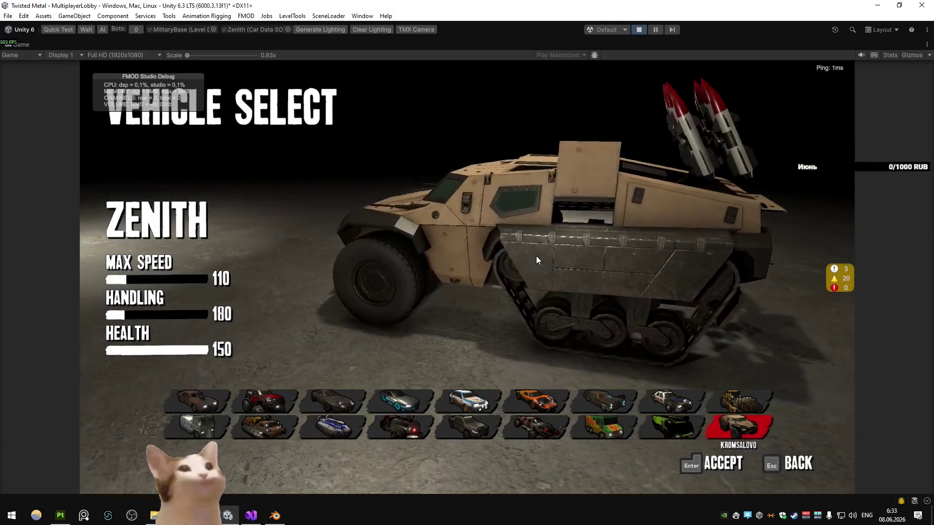
key("Left")
key("Left")
key("Left")
key("Up")
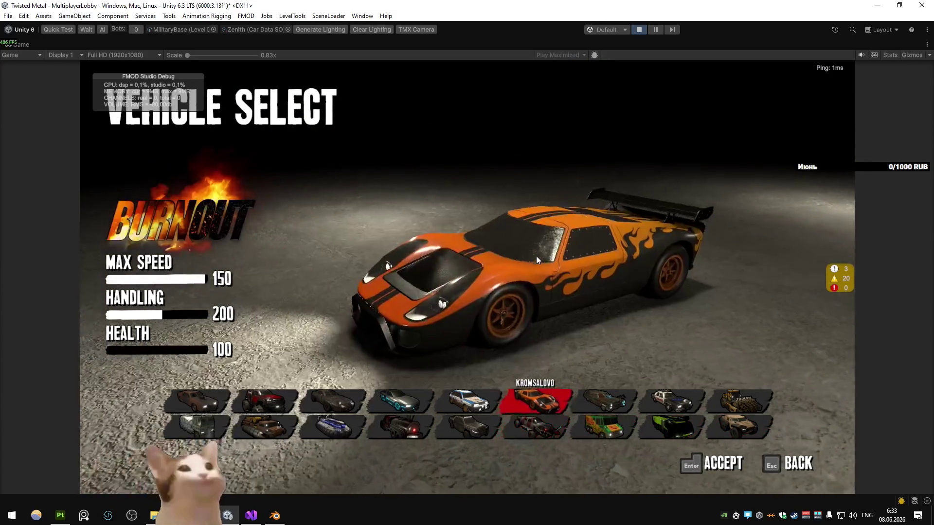
key("Right")
key("Right")
key("Right")
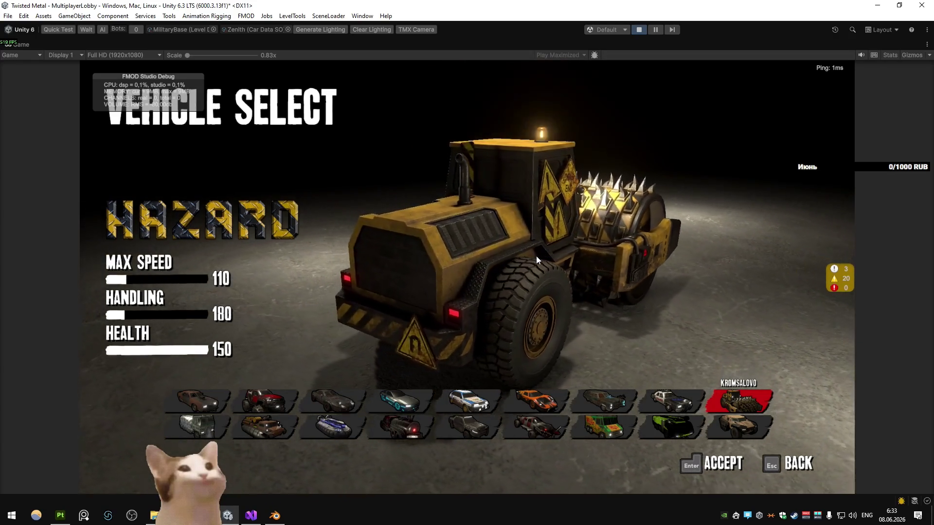
key("Left")
key("Left")
key("Left")
key("Left")
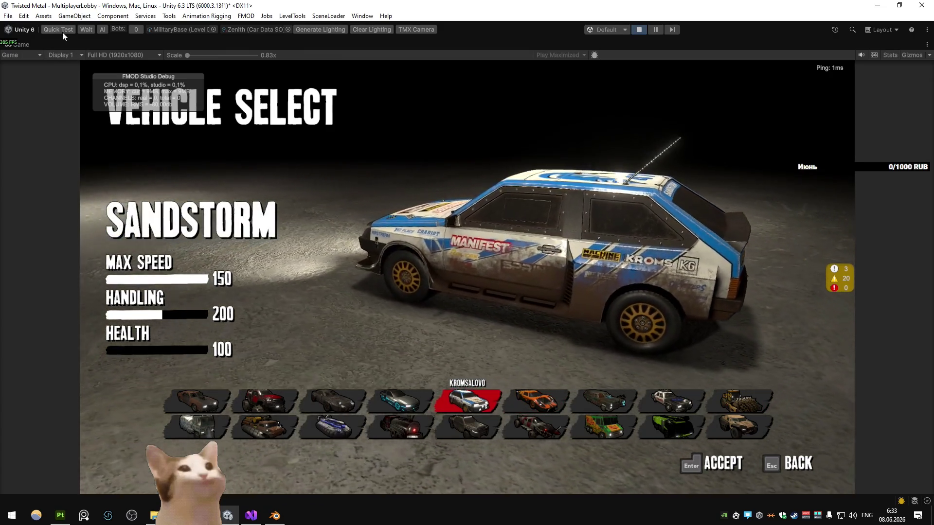
left_click(61, 30)
- Drive the tank past the long building and hangar, up the ramp, toward the flagpole
key("w")
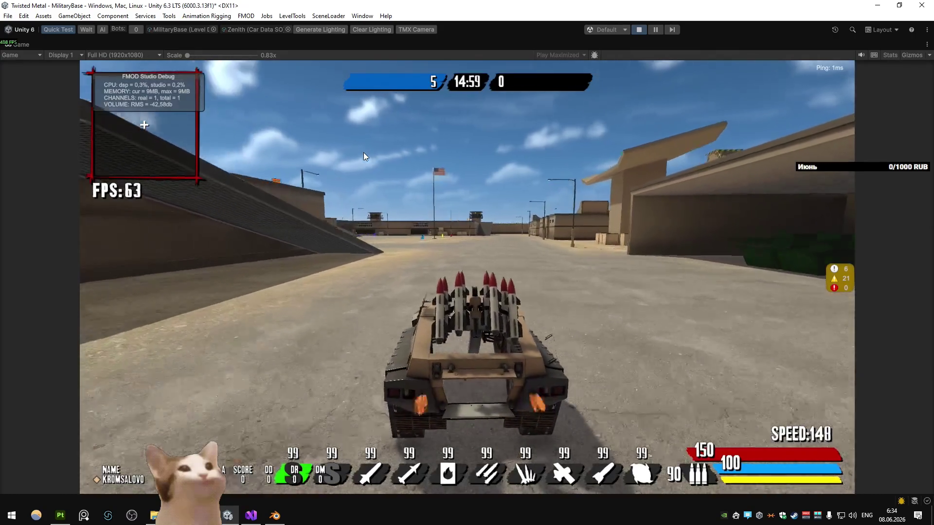
key("a")
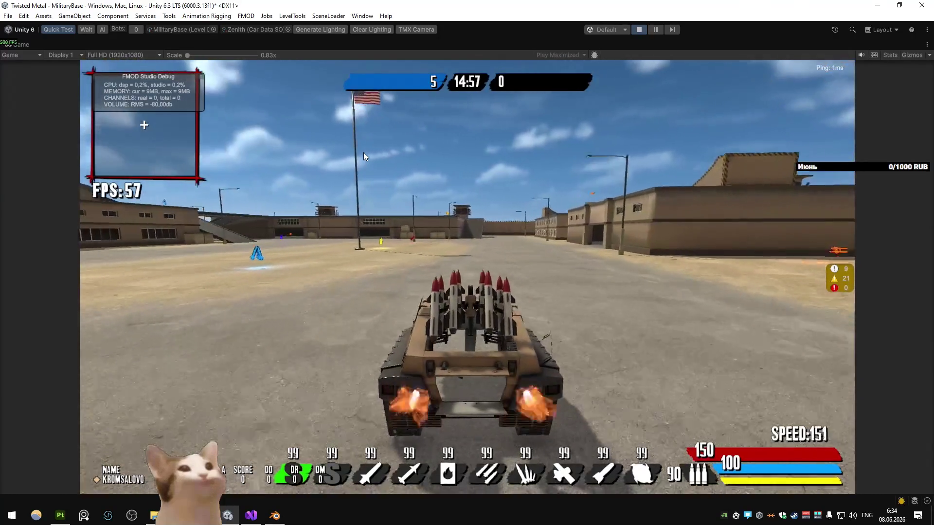
key("d")
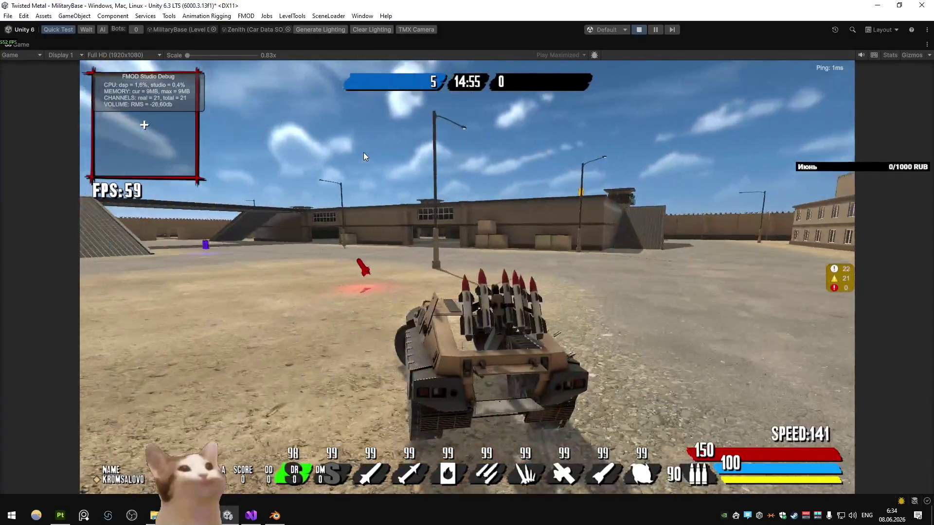
key("a")
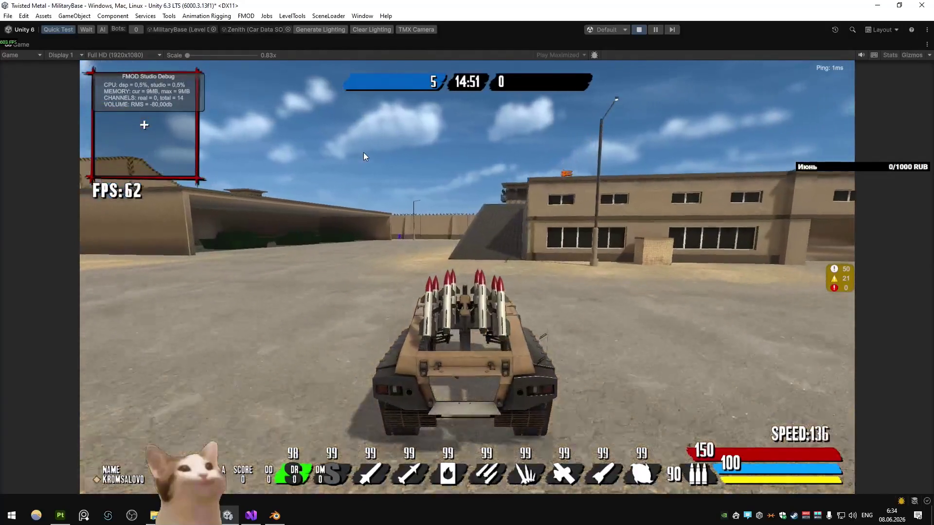
key("d")
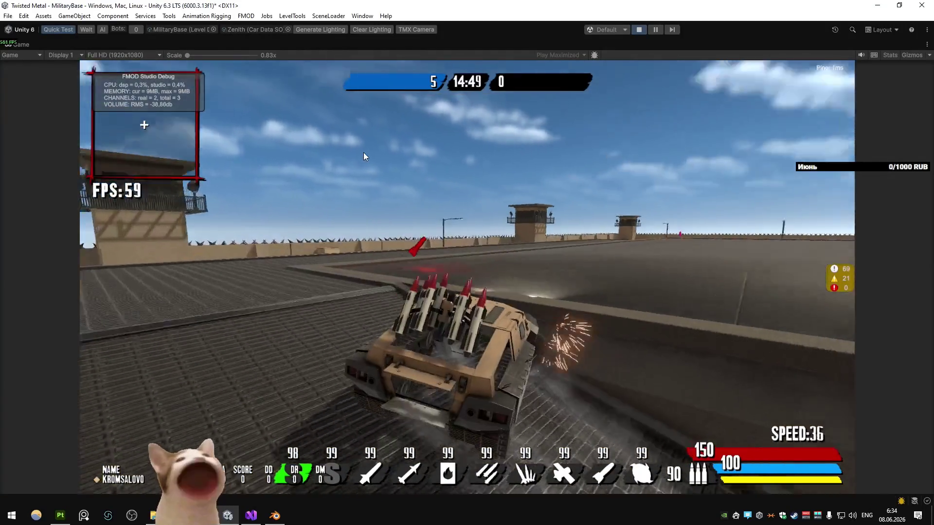
key("a")
key("w")
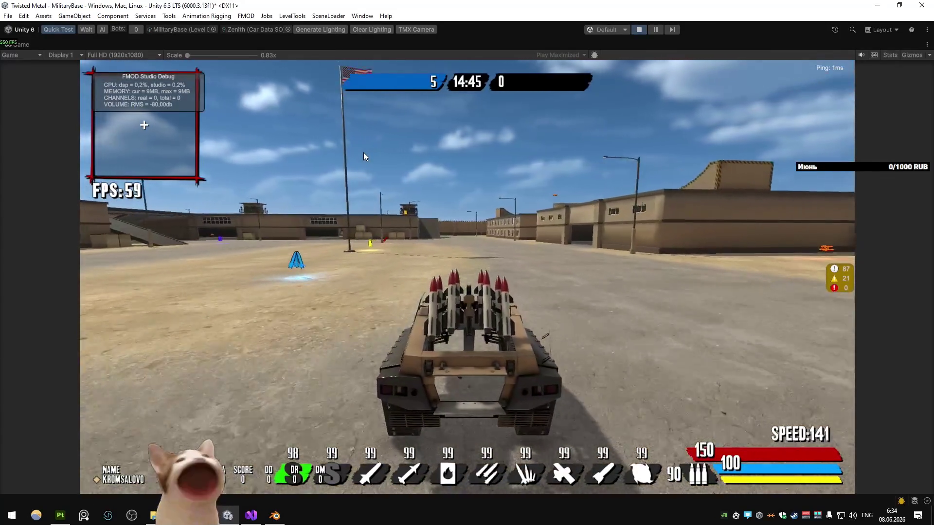
- Switch the weapon to DM and stop the tank beside the rocket turret
key("s")
key("a")
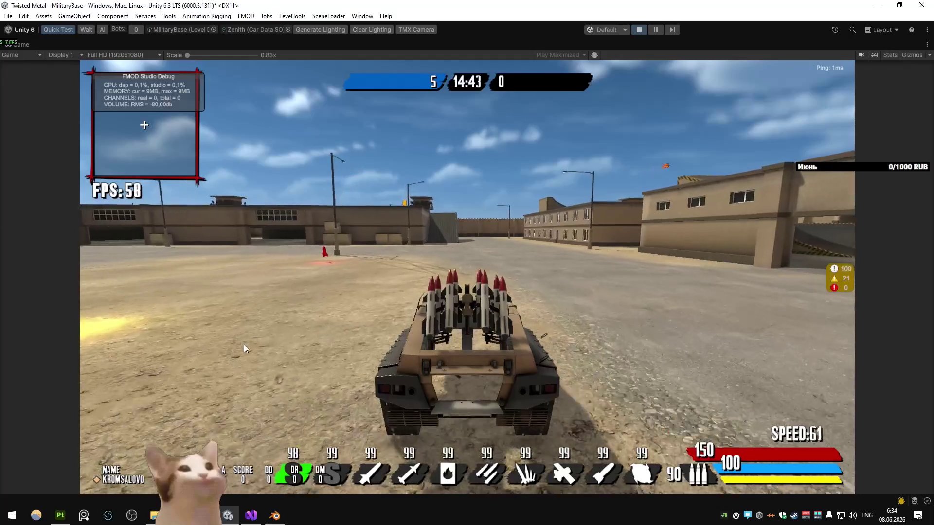
key("e")
key("s")
key("a")
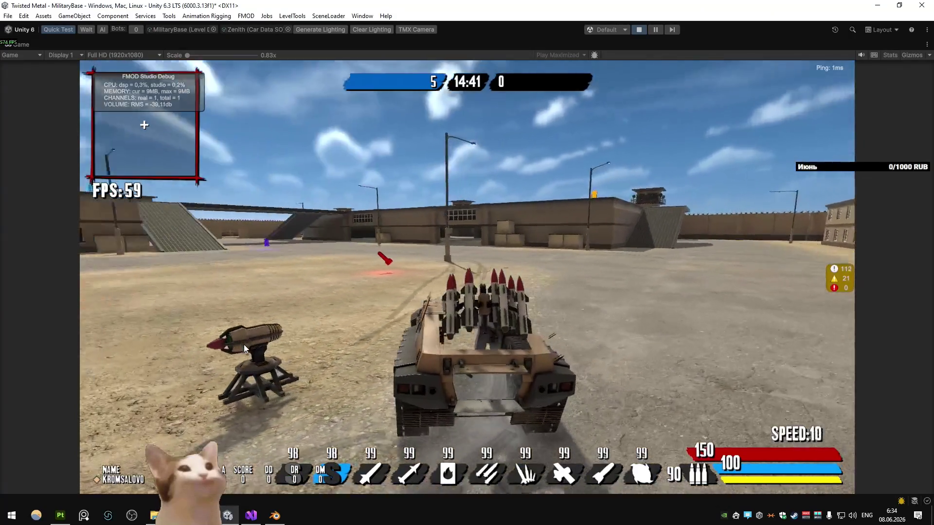
key("a")
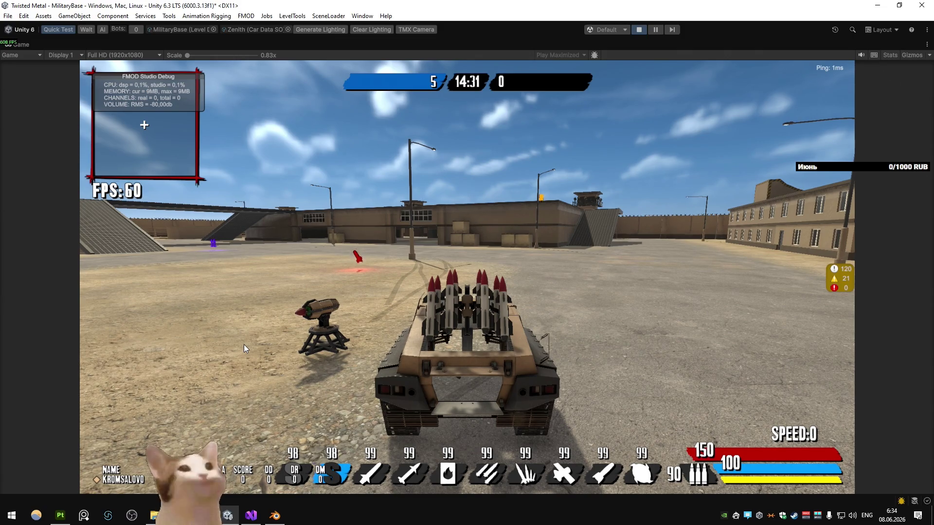
key("alt+Tab")
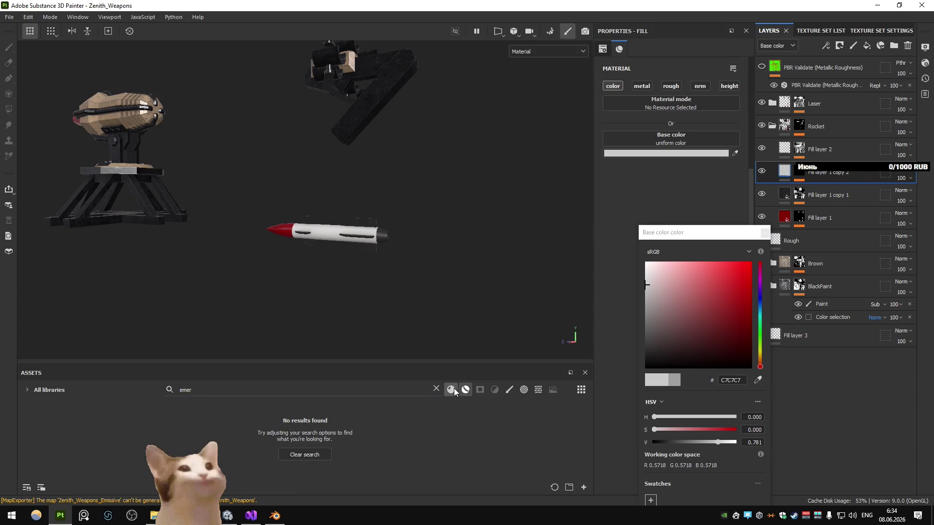
- Search the assets for 'crys', clear the search, and orbit the view onto the turret
type("crys")
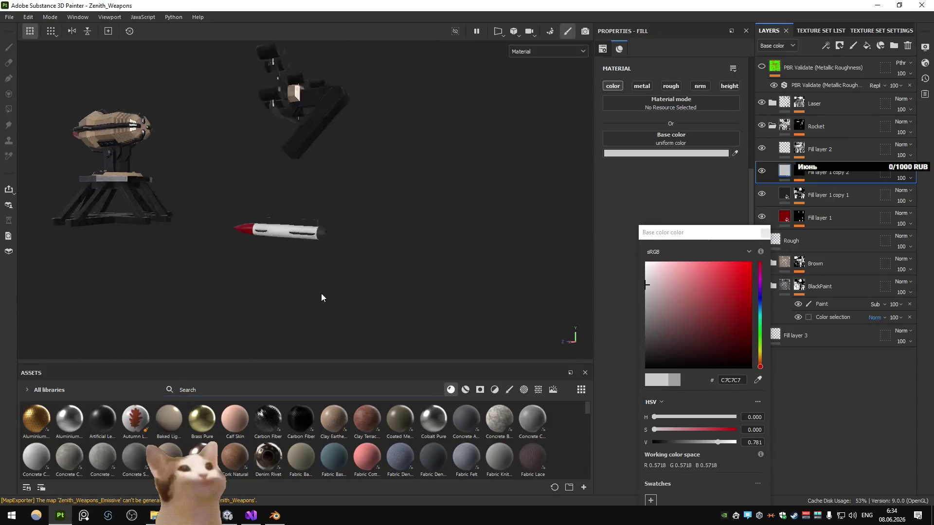
scroll(88, 165, "down", 3)
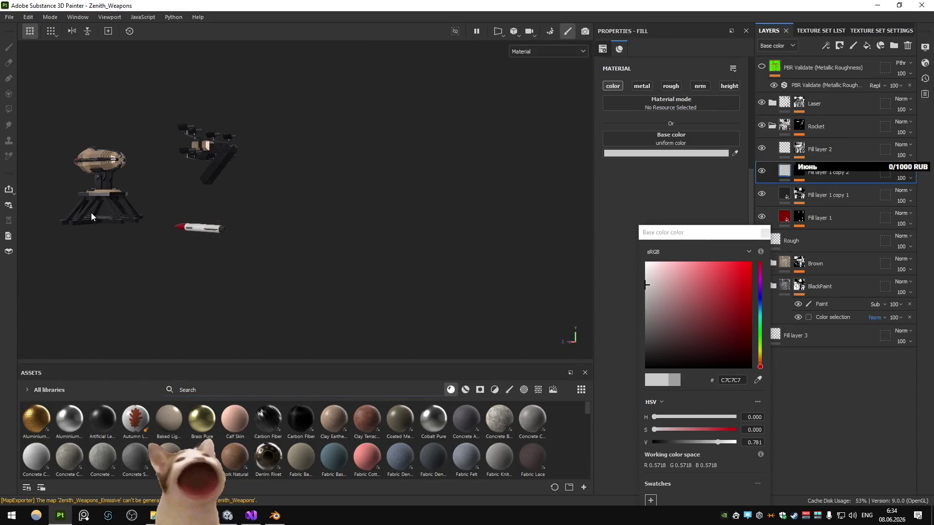
scroll(340, 269, "up", 5)
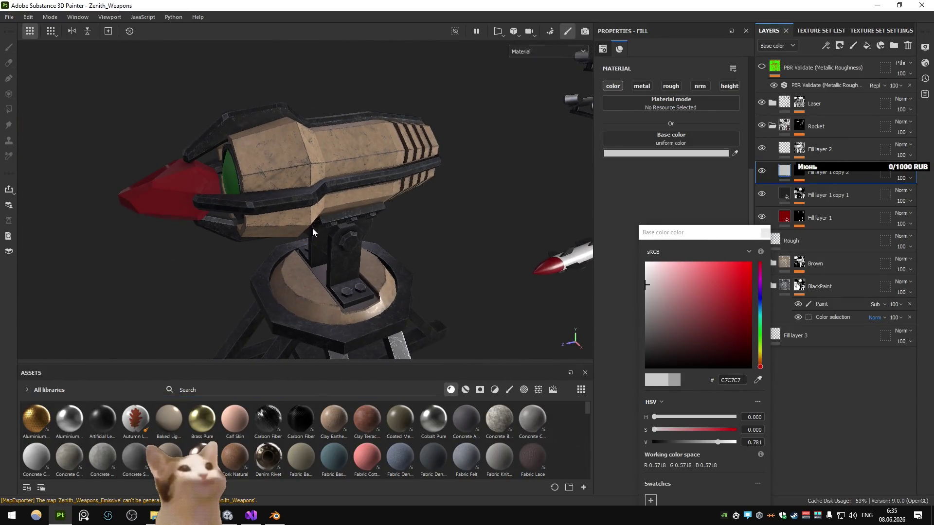
left_click_drag(312, 229, 366, 256)
- Select Fill layer 5 in the Laser folder and inspect its Dirt mask generator
left_click(764, 235)
left_click(823, 122)
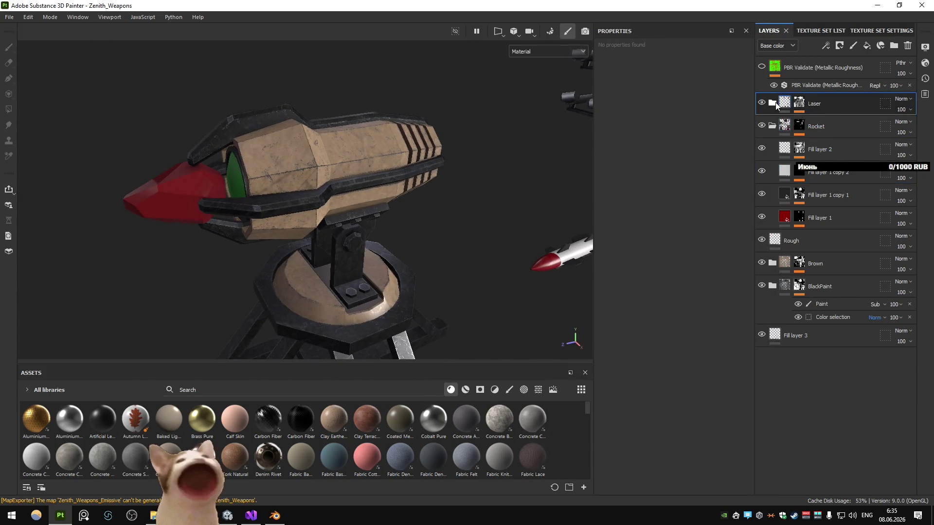
left_click(775, 104)
left_click(837, 119)
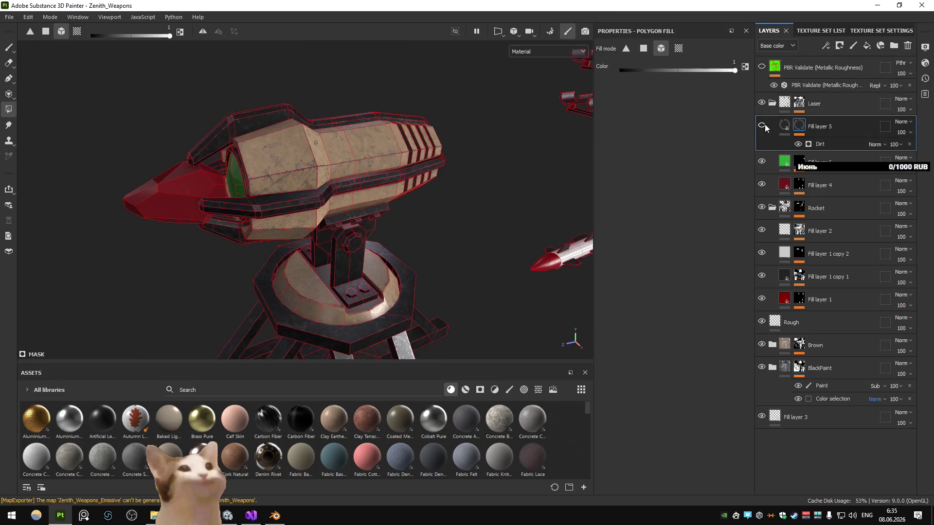
left_click(819, 144)
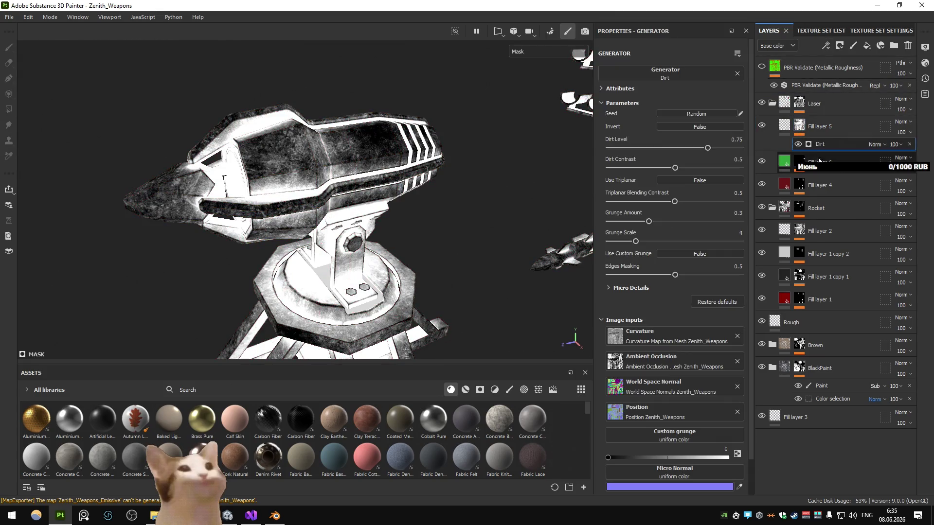
left_click(785, 128)
- Enable Fill layer 5's colour channel and set its base colour to dark brown-grey 282726
left_click(612, 86)
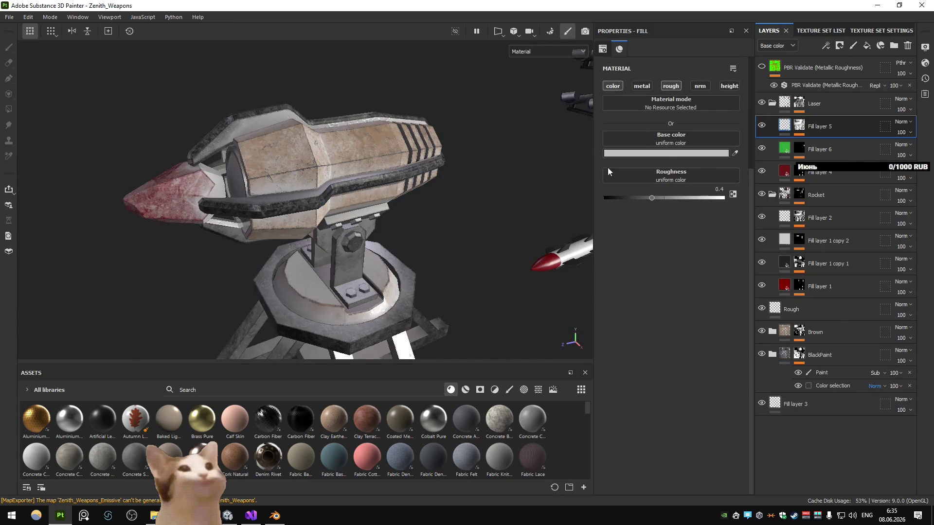
left_click(610, 154)
left_click_drag(654, 348, 636, 360)
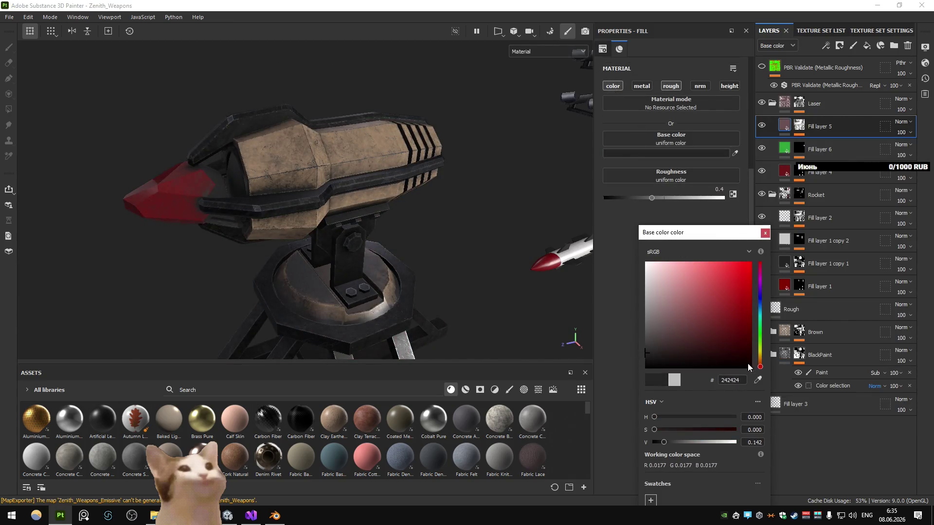
left_click_drag(760, 366, 760, 356)
left_click(700, 351)
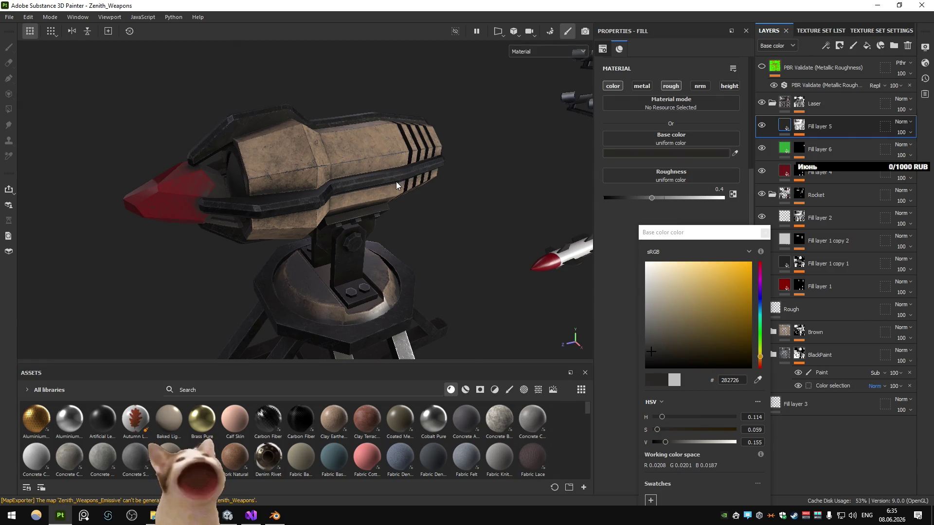
- Orbit around the cannon to check the dirt tone, then select the Rocket's Fill layer 2
scroll(425, 203, "up", 2)
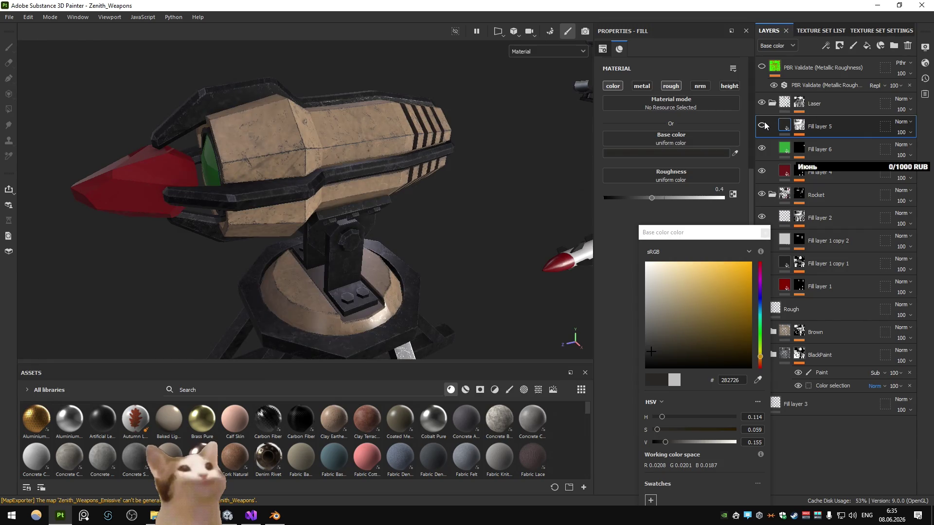
mouse_move(511, 156)
left_mouse_down()
mouse_move(467, 185)
mouse_move(389, 195)
mouse_move(330, 163)
mouse_move(429, 222)
mouse_move(419, 240)
left_mouse_up()
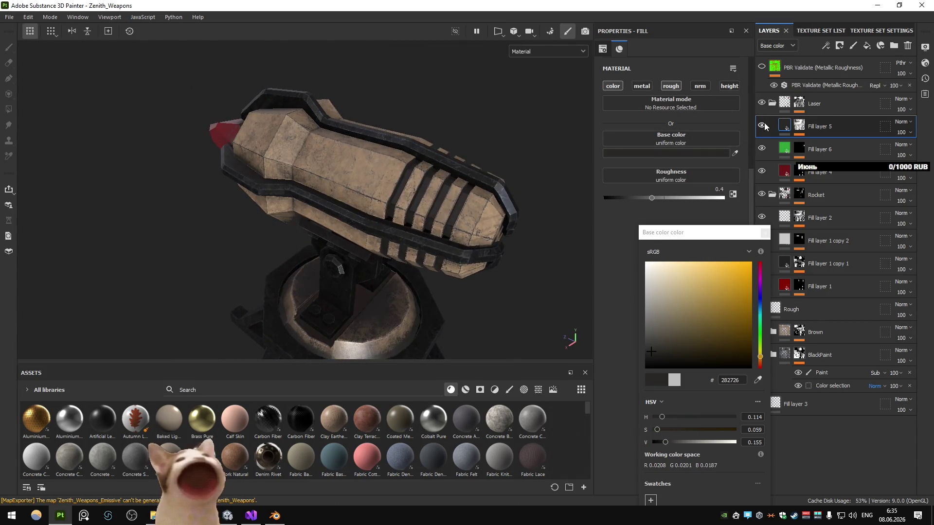
mouse_move(491, 156)
left_mouse_down()
mouse_move(457, 163)
mouse_move(428, 188)
mouse_move(437, 205)
mouse_move(443, 191)
mouse_move(424, 191)
mouse_move(433, 201)
left_mouse_up()
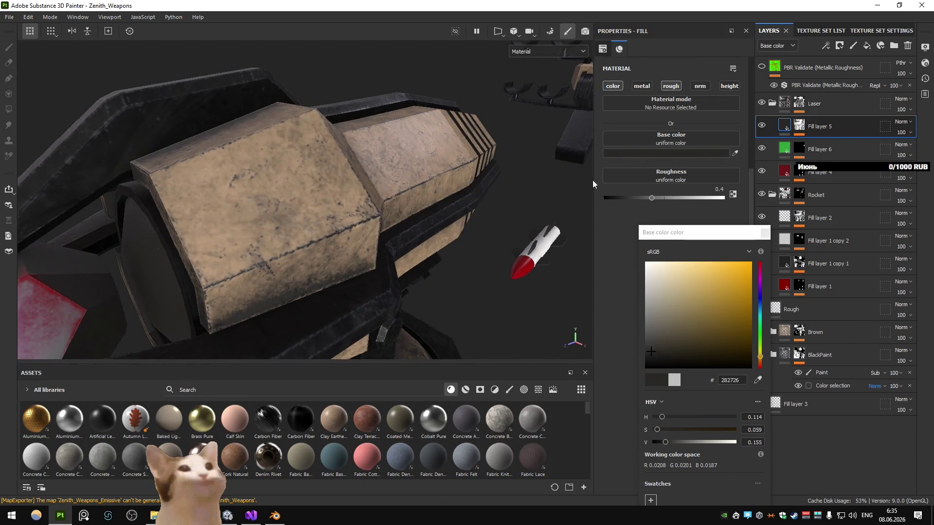
left_click_drag(593, 180, 609, 209)
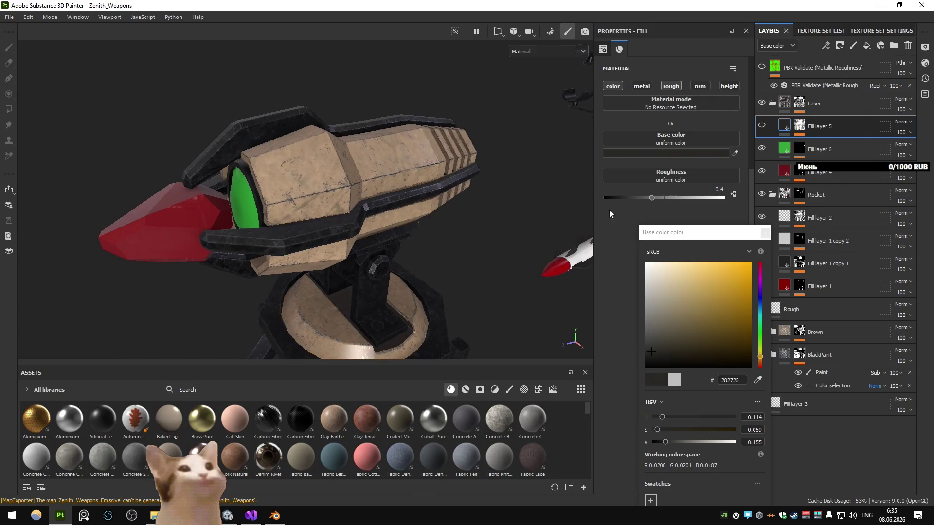
left_click(765, 234)
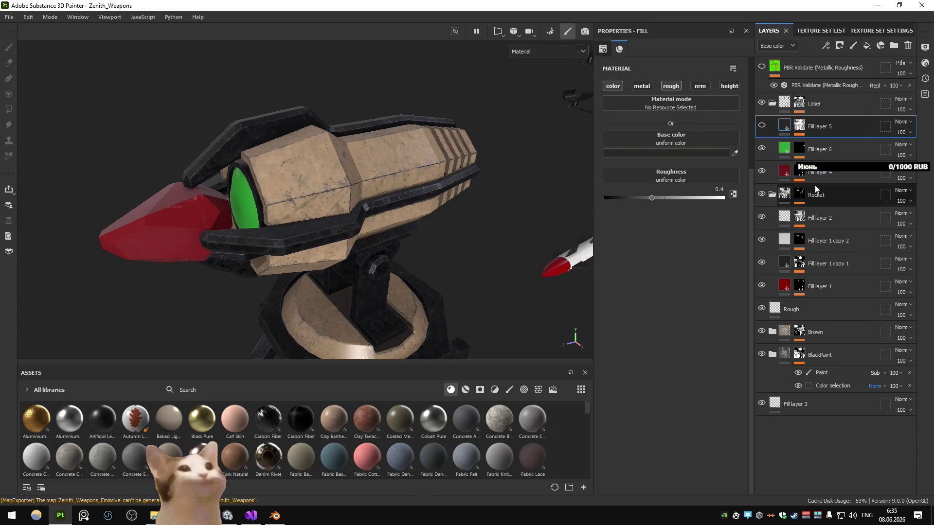
mouse_move(535, 204)
left_mouse_down()
mouse_move(309, 194)
mouse_move(292, 205)
left_mouse_up()
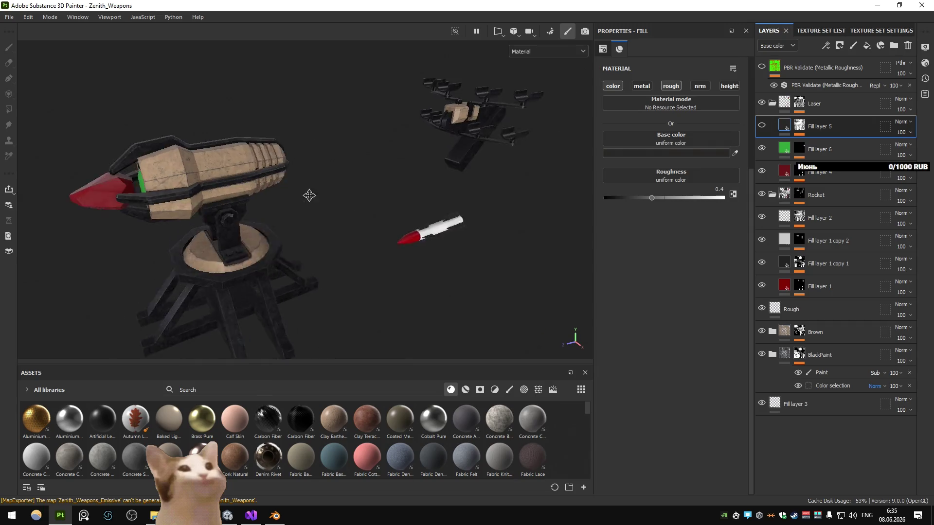
left_click(833, 227)
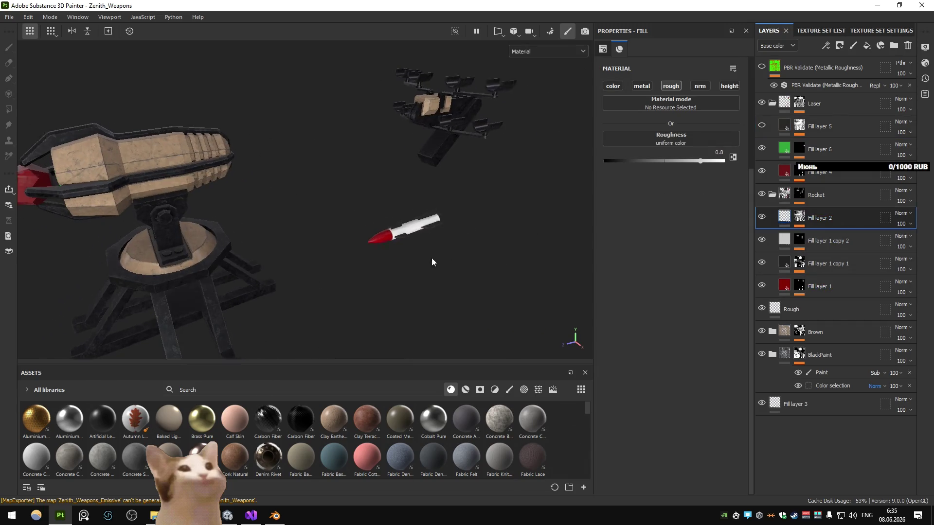
- Add Fill layer 7 above Fill layer 2, set it to Multiply, and colour it white
scroll(495, 247, "up", 5)
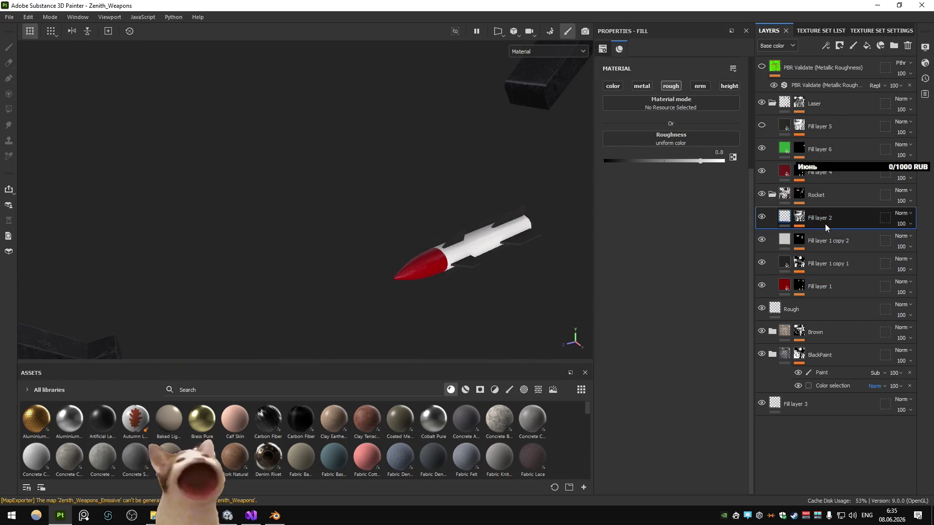
key("f")
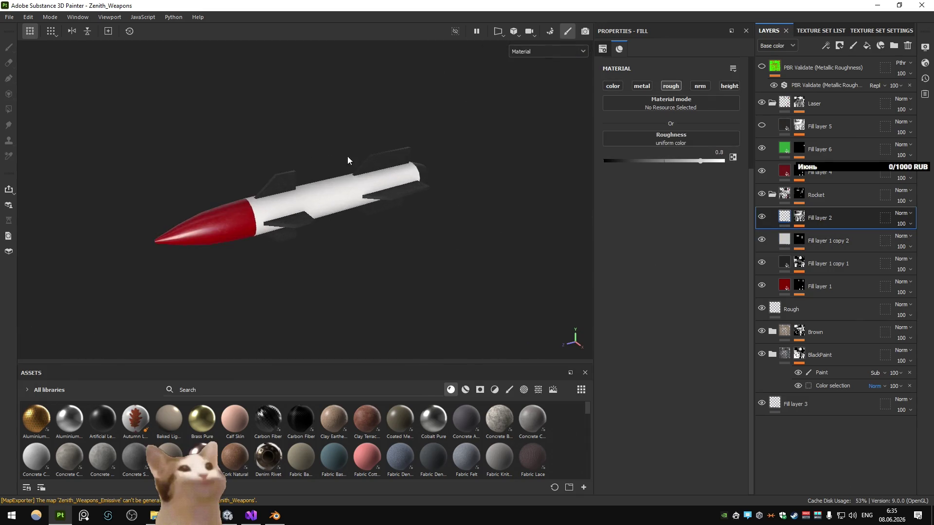
left_click(867, 45)
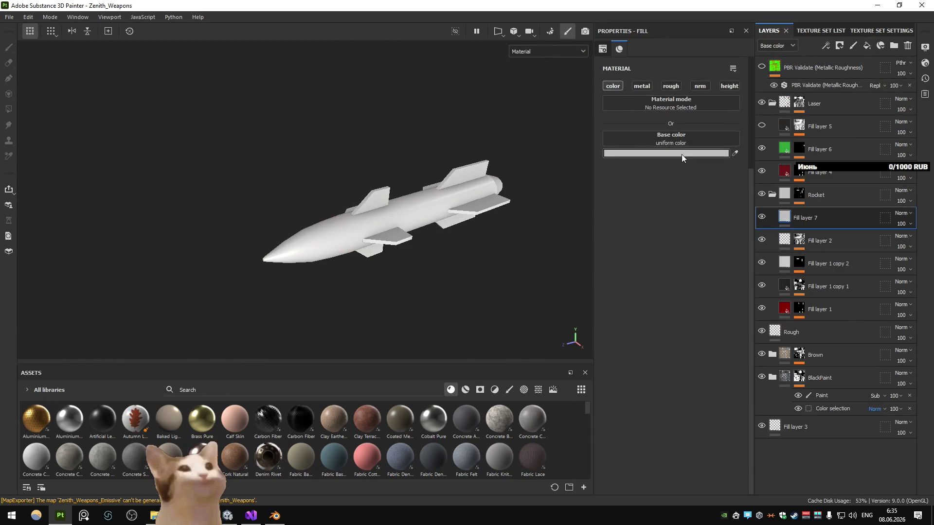
left_click(895, 215)
left_click(881, 43)
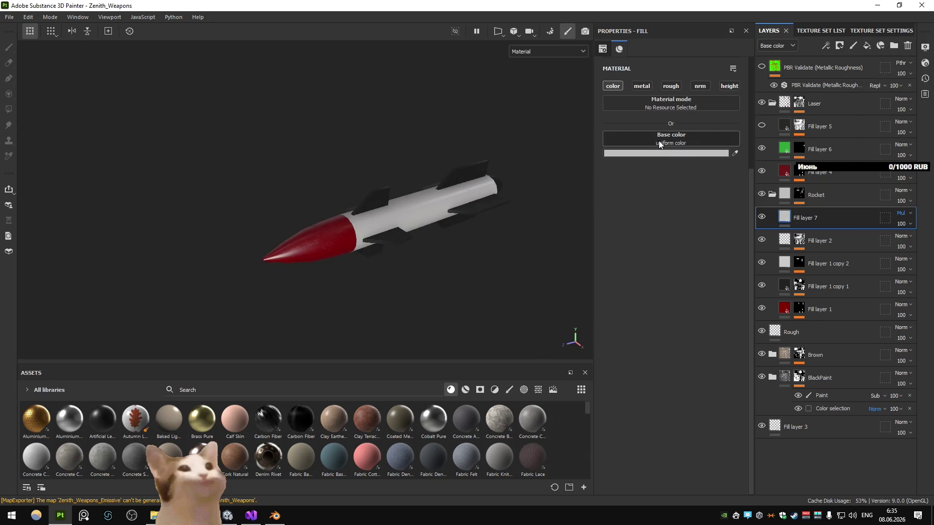
left_click(665, 152)
left_click(647, 263)
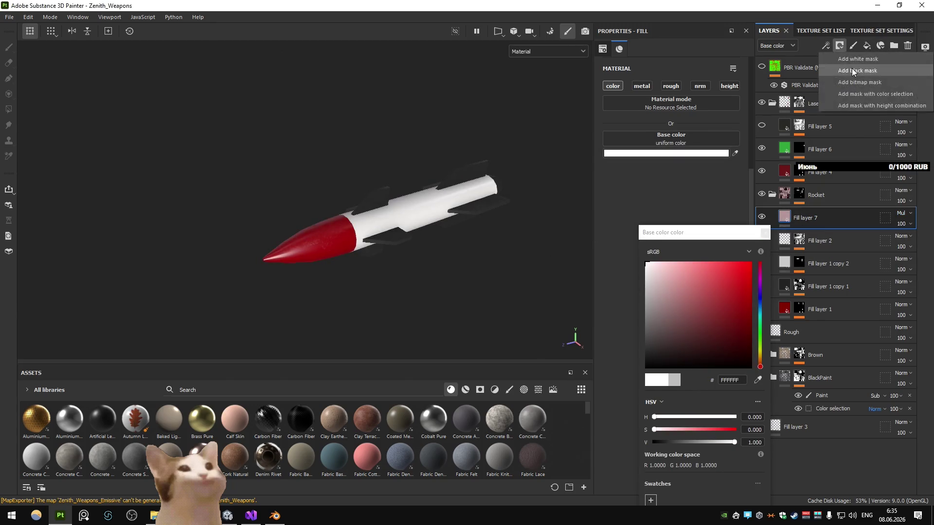
- Give Fill layer 7 a black mask filled with 3D Perlin Noise Fractal, adjusting its scale
left_click(852, 71)
left_click(825, 45)
left_click(847, 63)
left_click(681, 88)
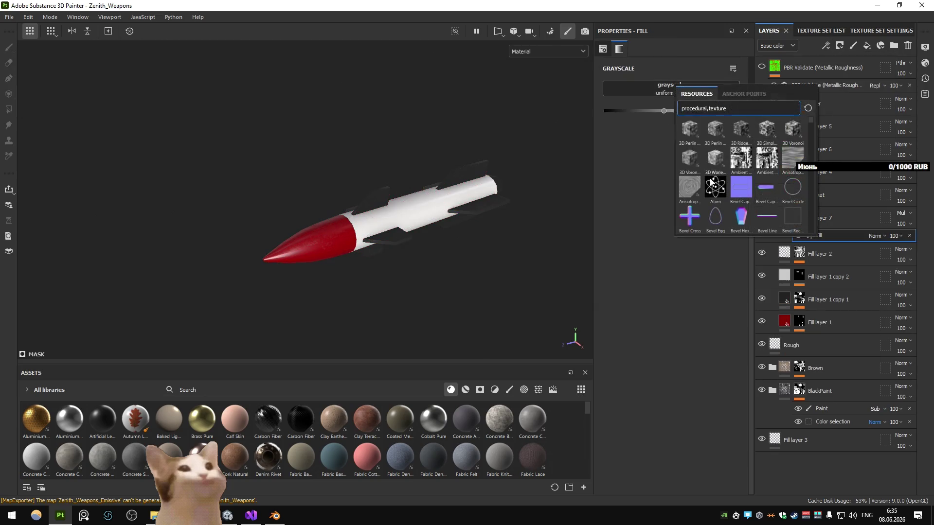
left_click(715, 129)
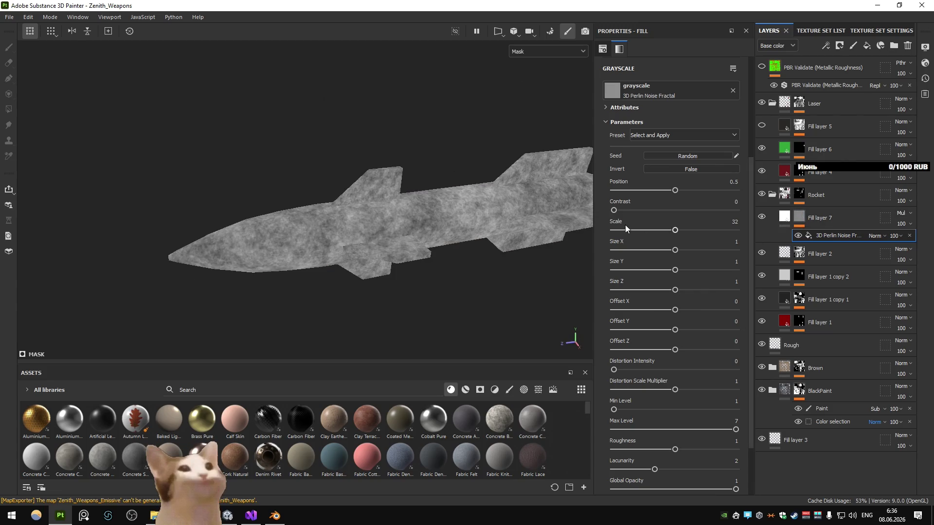
mouse_move(625, 229)
left_mouse_down()
mouse_move(655, 229)
mouse_move(623, 230)
mouse_move(656, 209)
mouse_move(710, 210)
mouse_move(617, 230)
mouse_move(628, 233)
left_mouse_up()
- Grey Fill layer 7's base colour down to D2D2D2
left_click(773, 221)
left_click(649, 154)
left_click(643, 154)
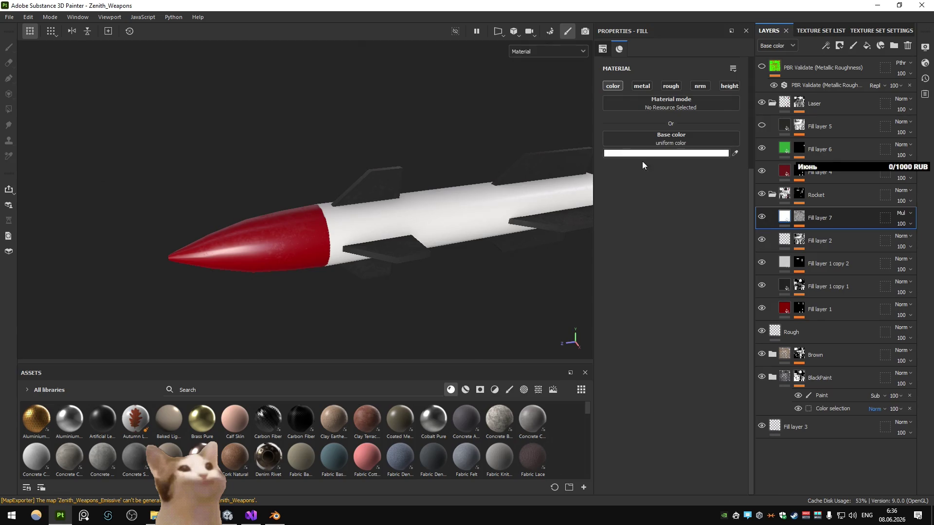
left_click(647, 153)
mouse_move(651, 266)
left_mouse_down()
mouse_move(632, 282)
mouse_move(623, 274)
left_mouse_up()
left_click(764, 234)
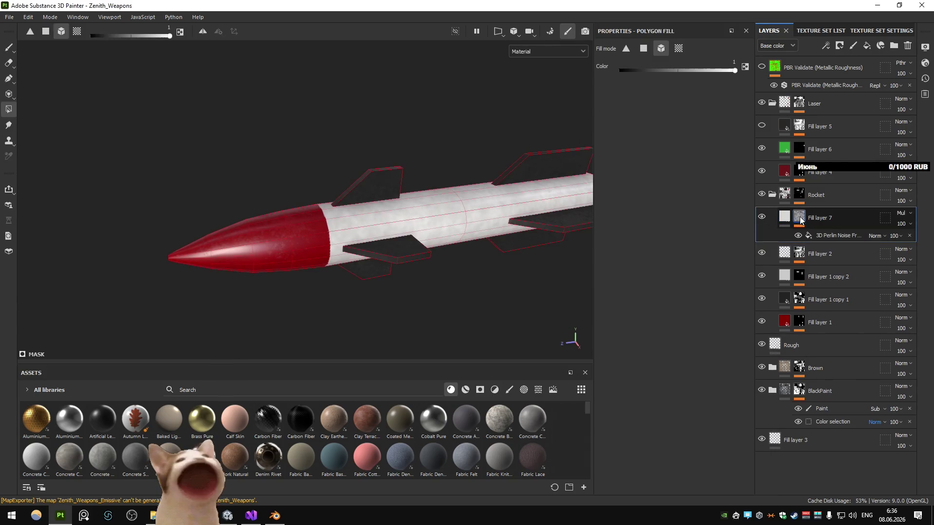
- Add a Levels effect to the mask, tune its midtones, and raise noise scale to 10.96
left_click(799, 217)
left_click(848, 92)
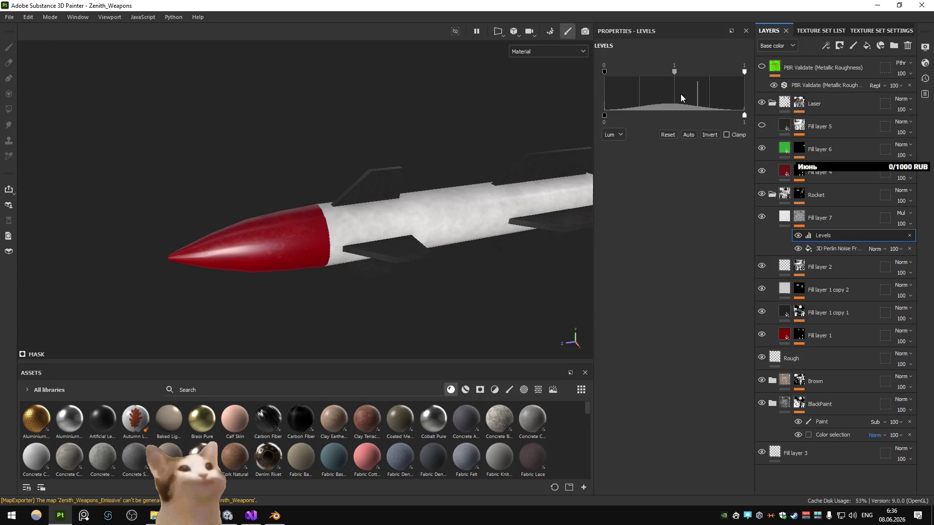
mouse_move(676, 71)
left_mouse_down()
mouse_move(700, 75)
mouse_move(678, 80)
mouse_move(694, 80)
left_mouse_up()
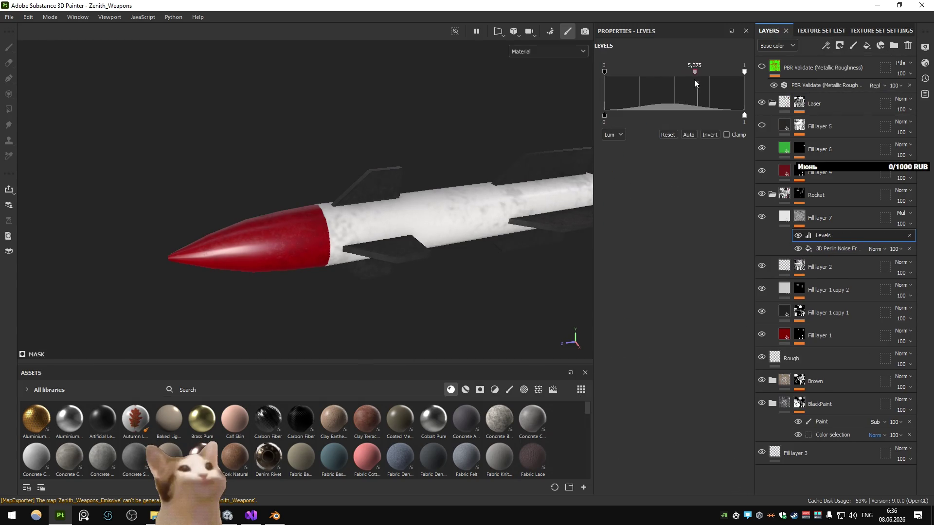
left_click(799, 218)
left_click_drag(627, 230, 634, 230)
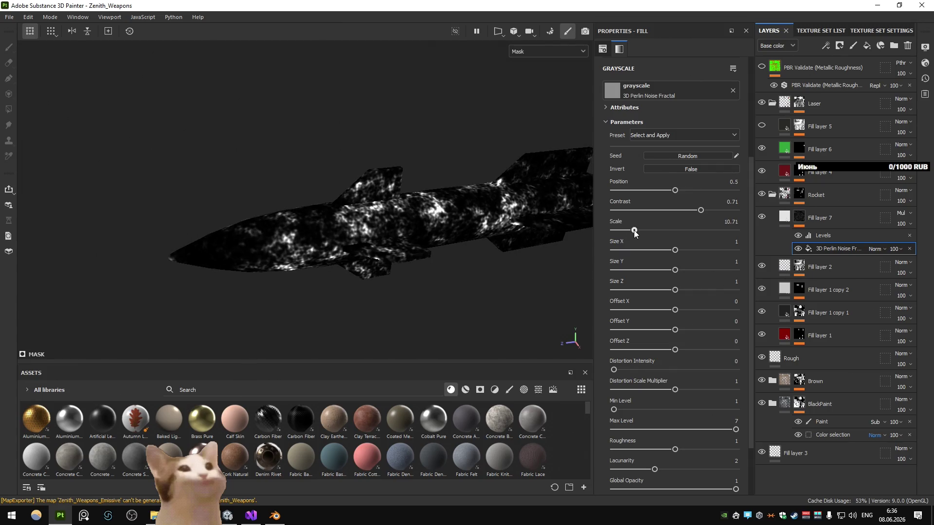
left_click(828, 238)
left_click_drag(693, 72, 721, 77)
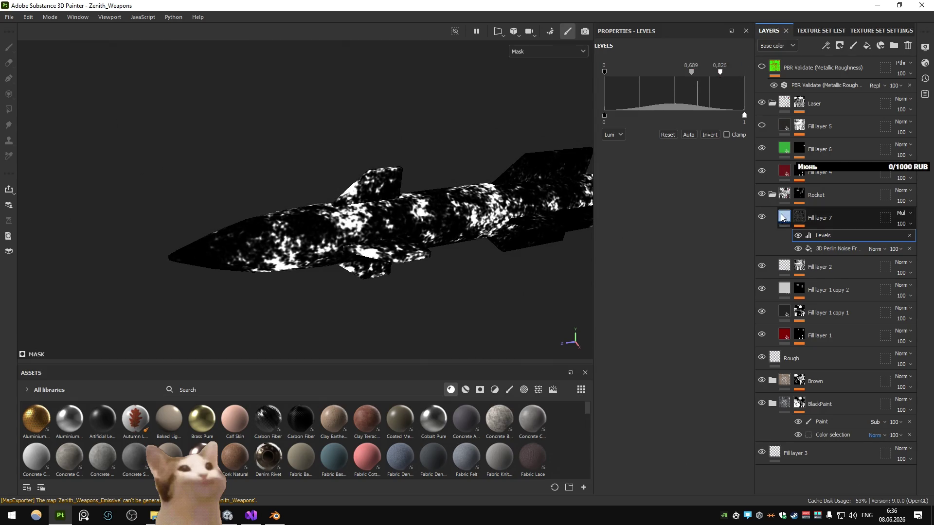
- Review the mask's Levels effect and rotate the rocket to view its tail
left_click(783, 217)
left_click(799, 218)
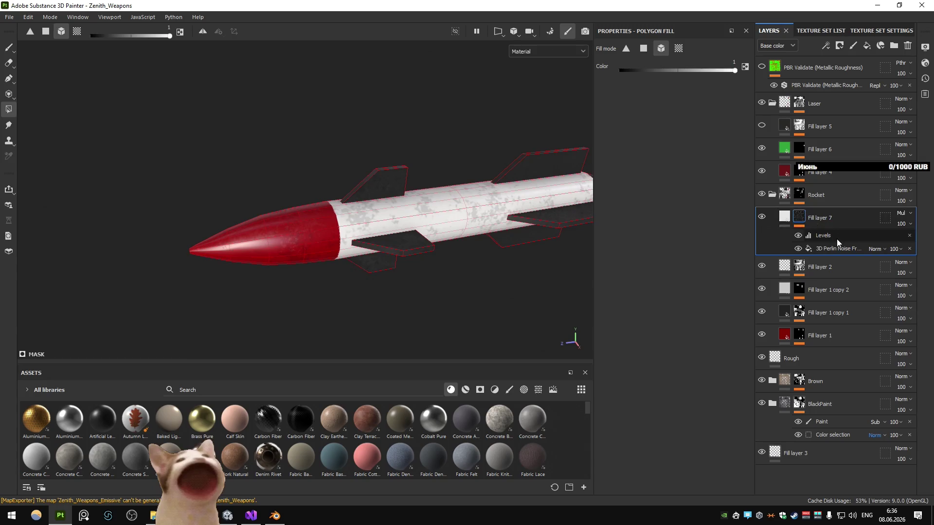
left_click(827, 235)
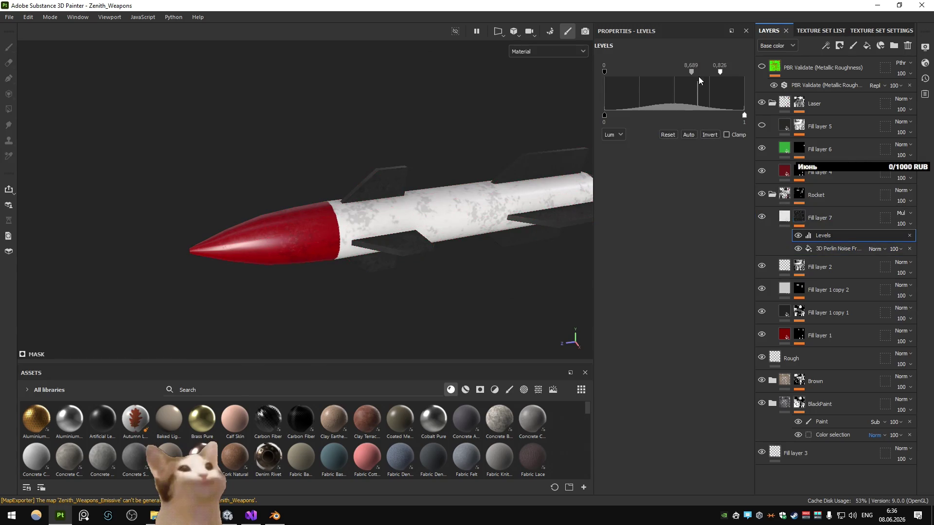
left_click(792, 220)
left_click(659, 153)
key("ctrl+z")
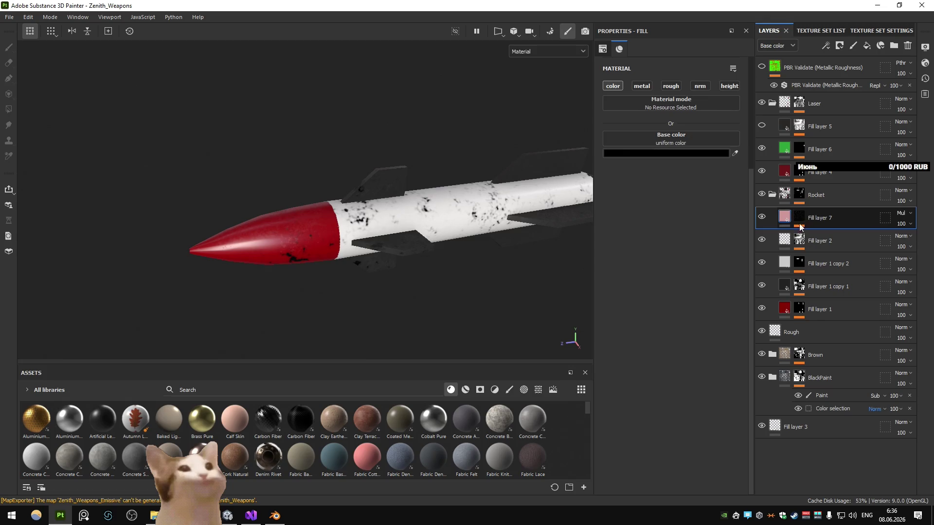
left_click(819, 233)
left_click_drag(535, 205, 464, 204, "alt")
- Set Fill layer 7's base colour to light grey EBEBEB
left_click(783, 231)
left_click(661, 153)
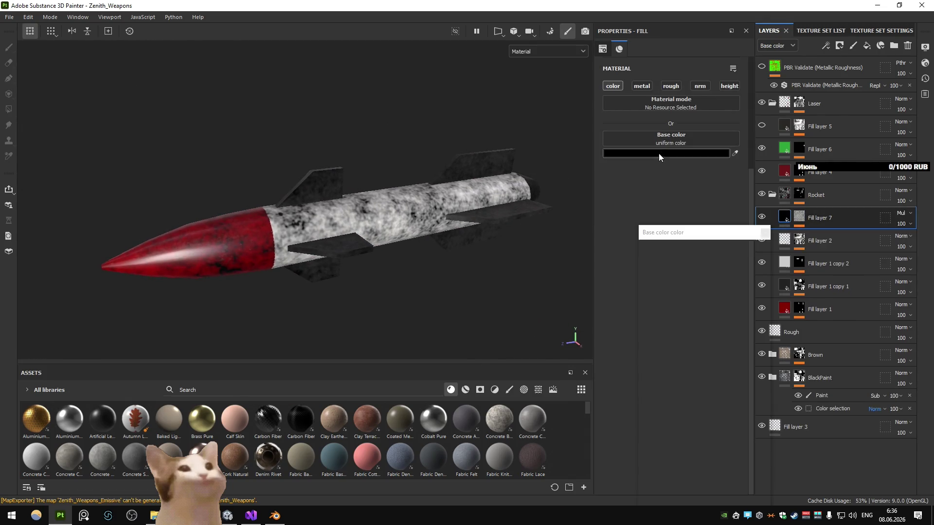
left_click_drag(611, 253, 606, 270)
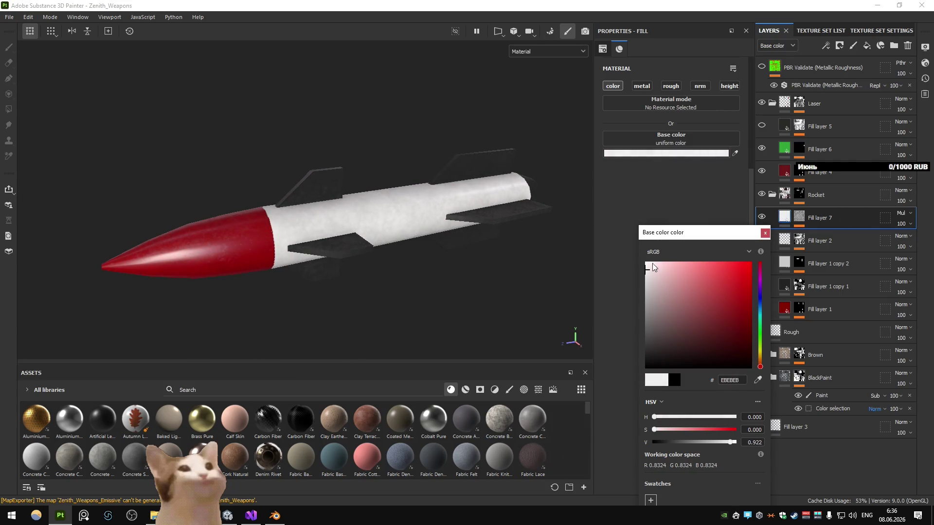
left_click(486, 234)
scroll(452, 219, "down", 4)
scroll(442, 220, "up", 5)
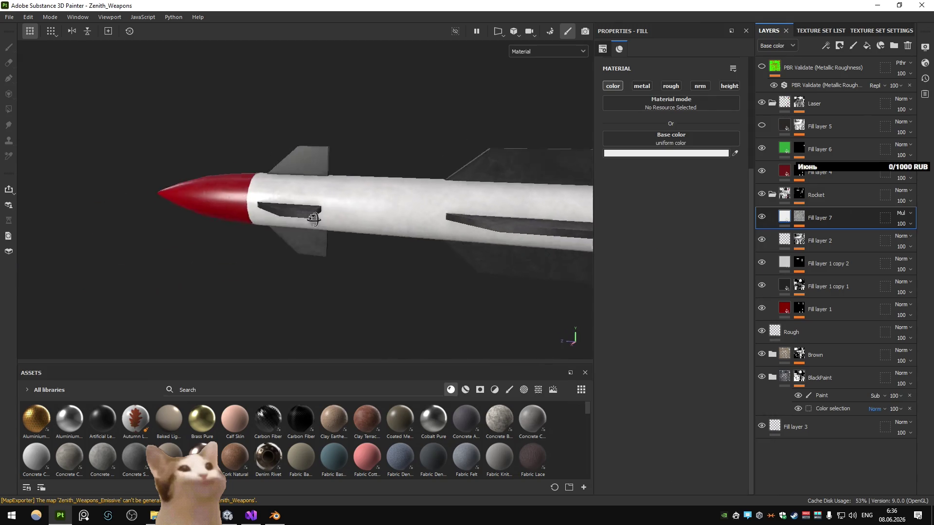
- Try the 'dirt' smart masks (Dirt Dry, Dirt) on the rocket, then add Fill layer 8
scroll(453, 207, "down", 3)
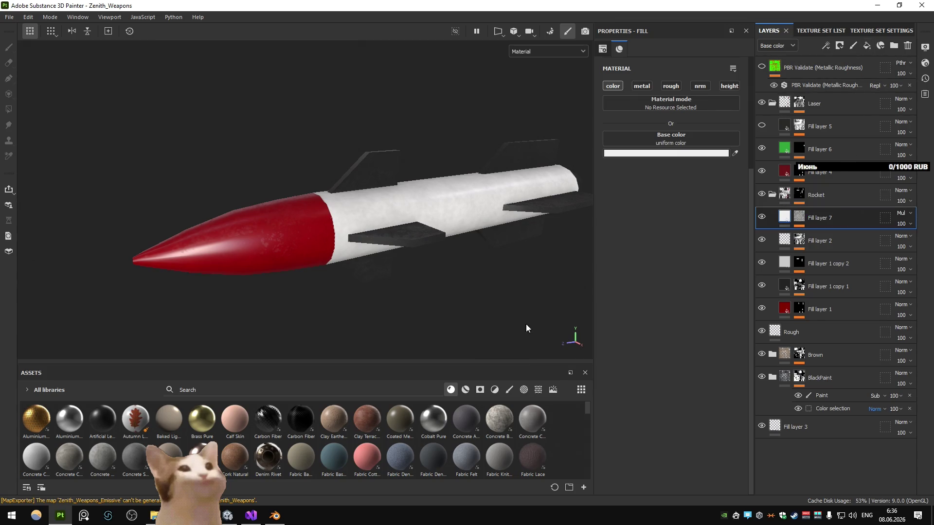
type("dirt")
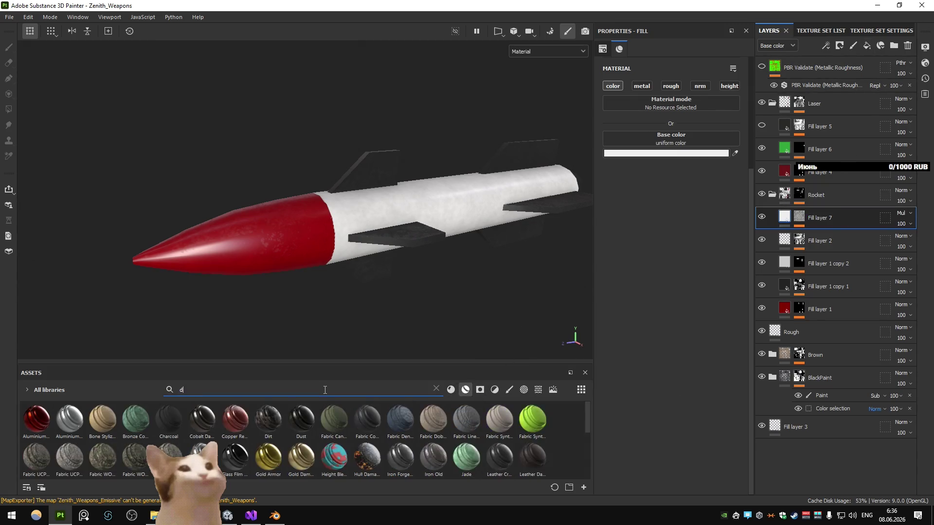
left_click(481, 390)
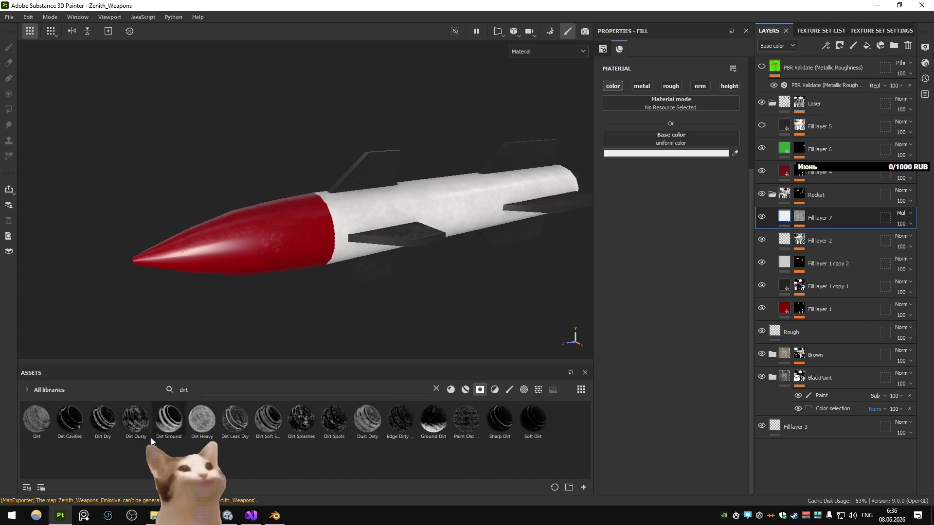
left_click_drag(828, 212, 845, 205)
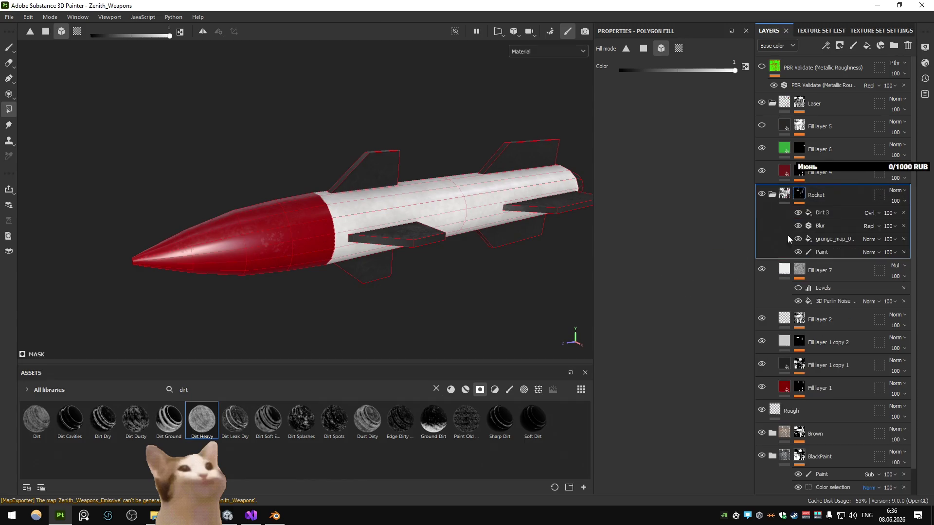
key("ctrl+z")
left_click_drag(36, 419, 830, 220)
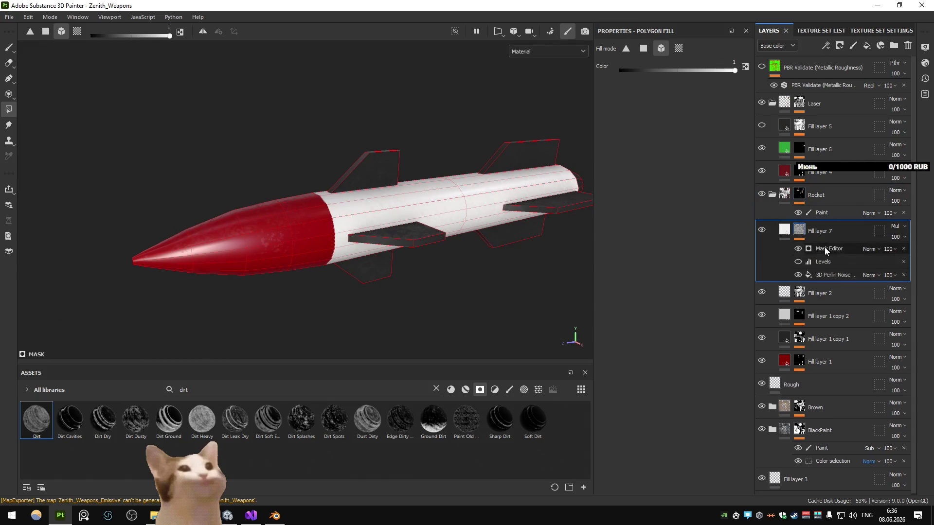
left_click(867, 45)
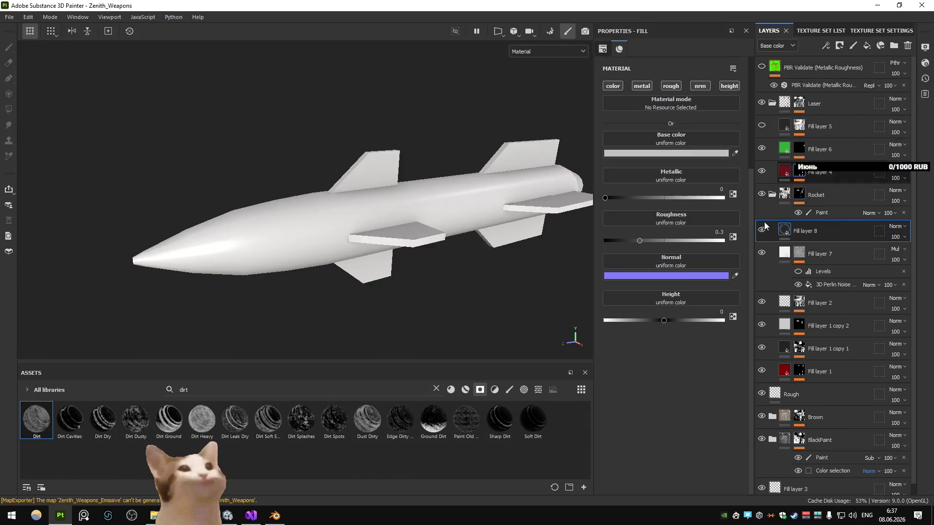
- Set Fill layer 8's base colour to a dark grey-brown
left_click(636, 153)
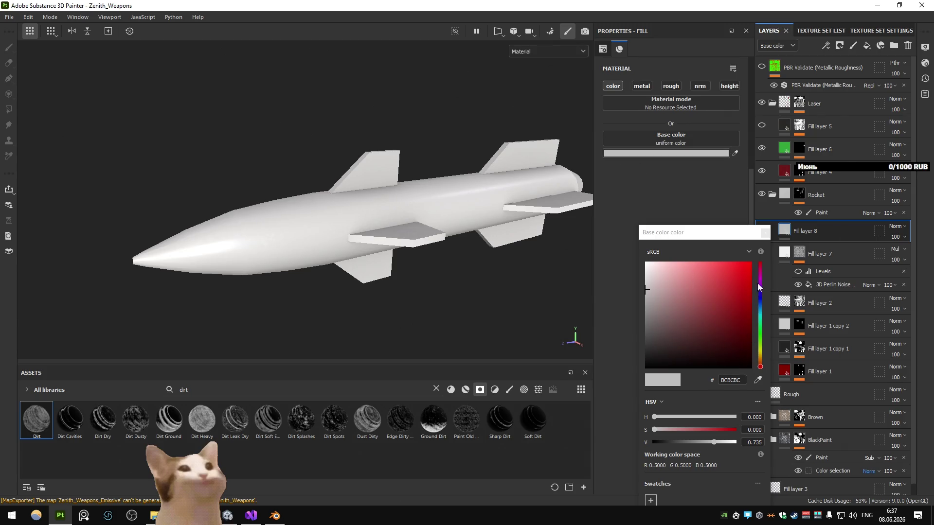
left_click(694, 181)
left_click(656, 155)
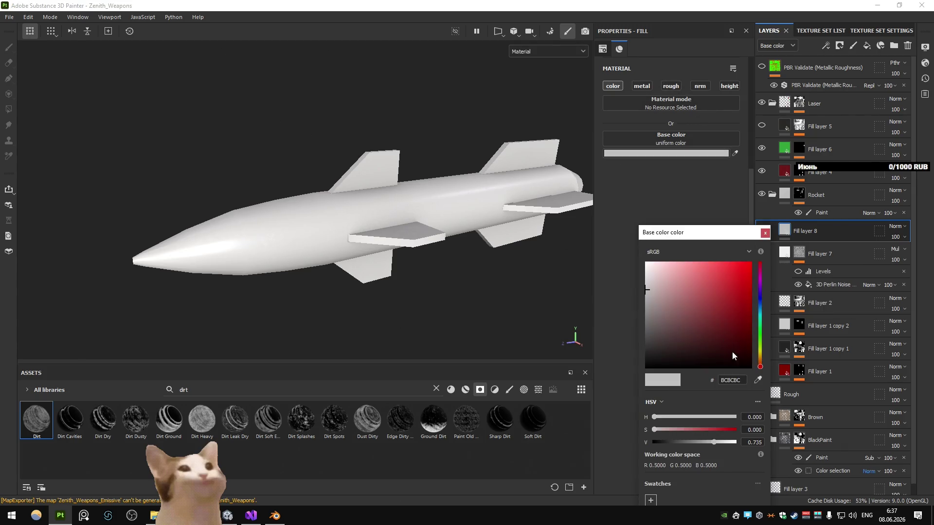
left_click(745, 357)
left_click_drag(760, 367, 759, 361)
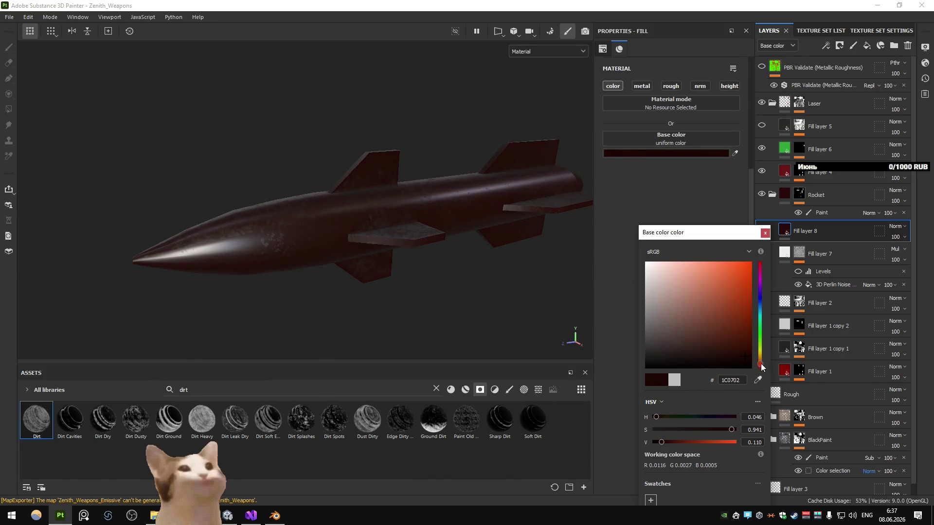
left_click(661, 358)
left_click(765, 233)
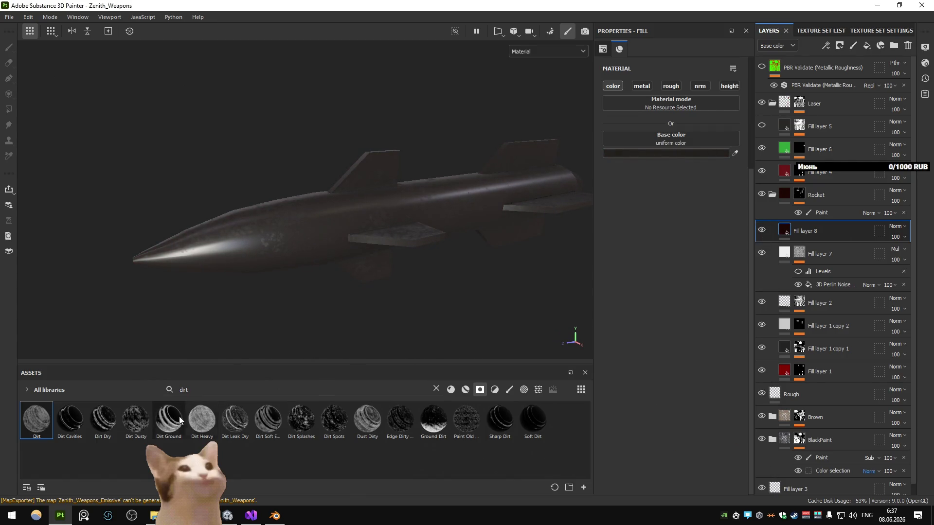
- Apply the Dirt, Dirt Ground and Ground Dirt smart masks plus a grunge mask to Fill layer 8
left_click_drag(819, 244, 819, 241)
left_click_drag(37, 420, 827, 230)
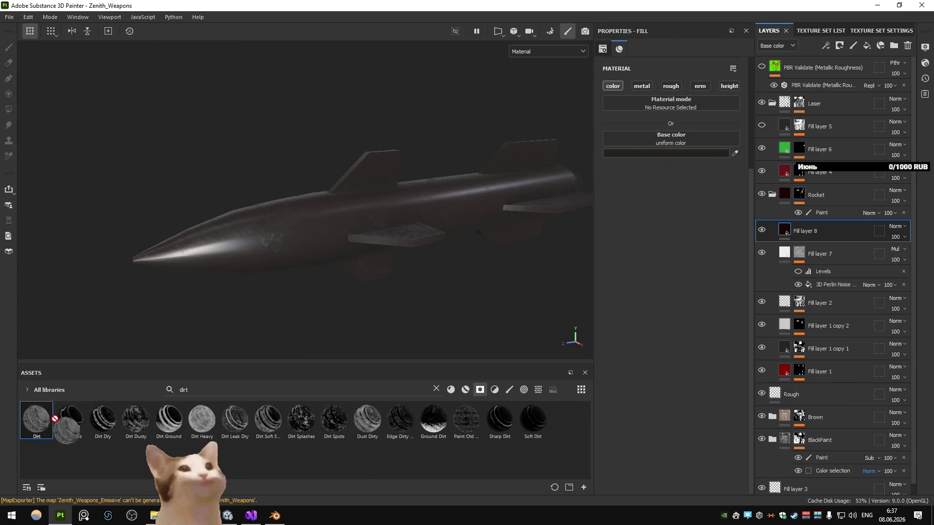
left_click(799, 231, "alt")
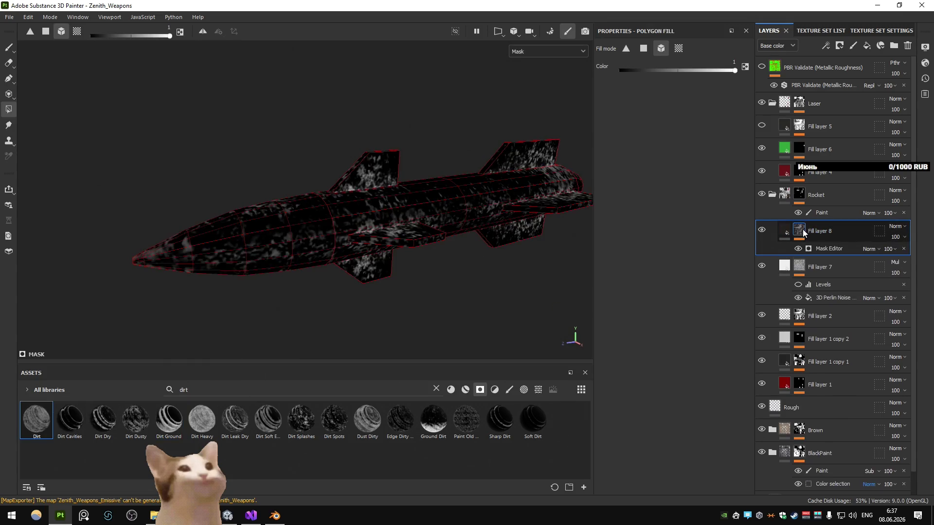
left_click(787, 233)
left_click(667, 152)
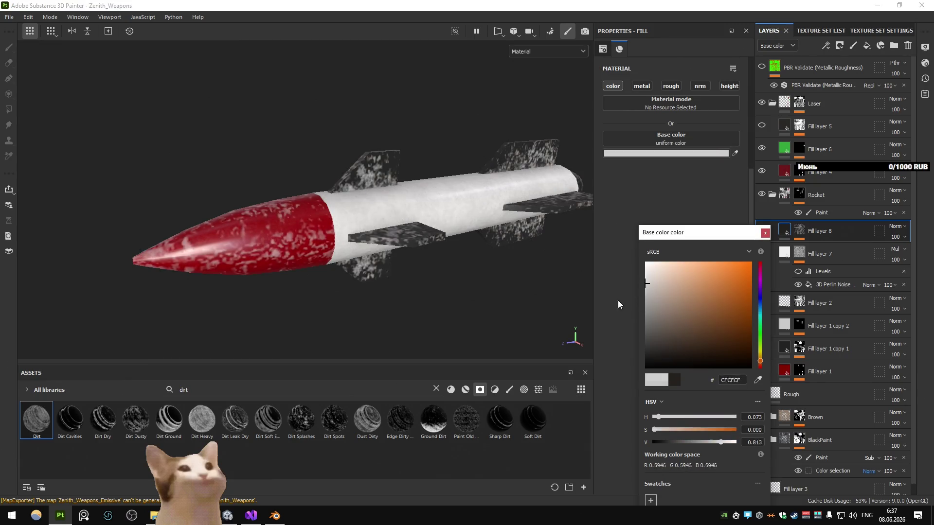
left_click(763, 235)
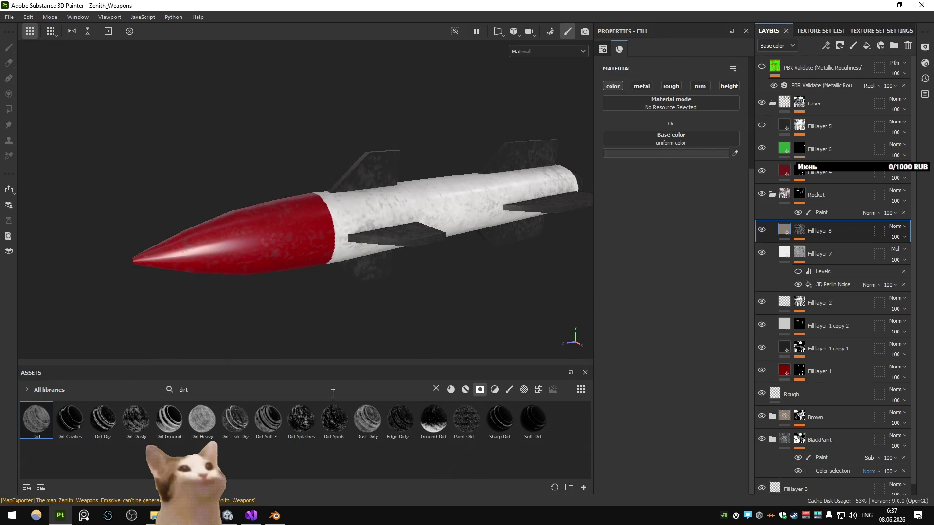
left_click_drag(168, 420, 197, 421)
left_click_drag(831, 228, 830, 230)
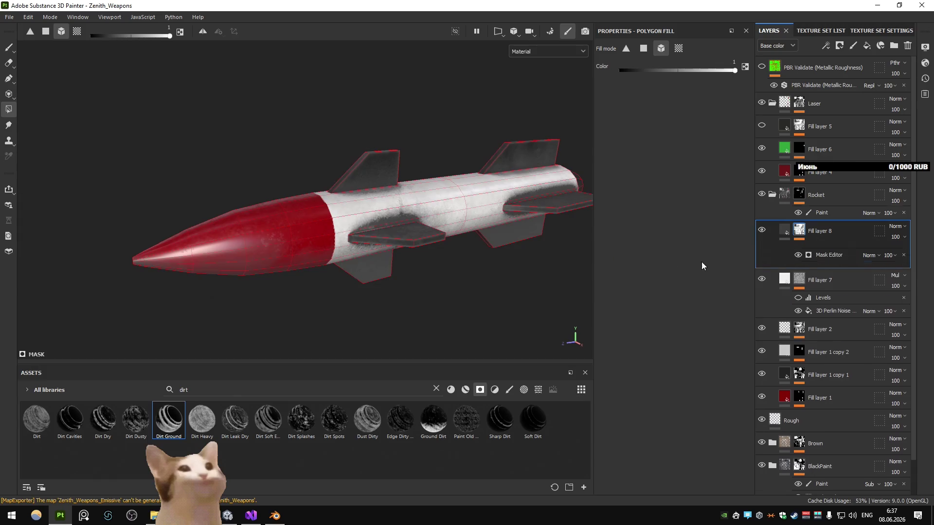
left_click(436, 428)
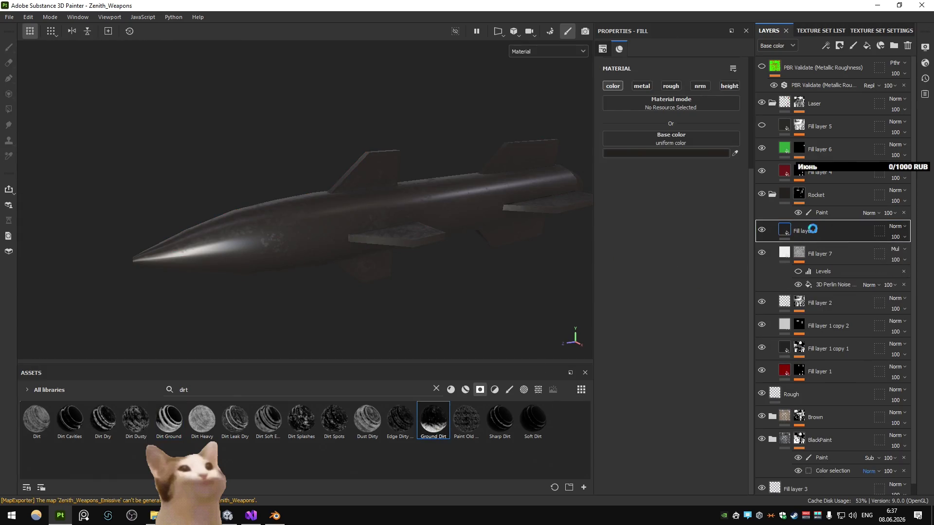
left_click_drag(812, 228, 813, 230)
left_click_drag(578, 350, 798, 231)
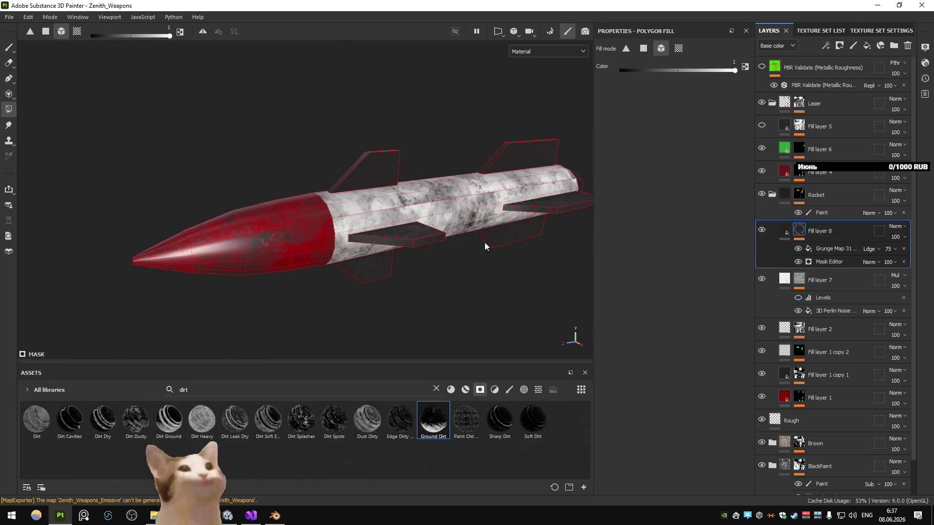
- Export the Zenith_Weapons texture maps with Ctrl+Shift+E
key("4")
scroll(400, 246, "down", 5)
scroll(404, 243, "up", 5)
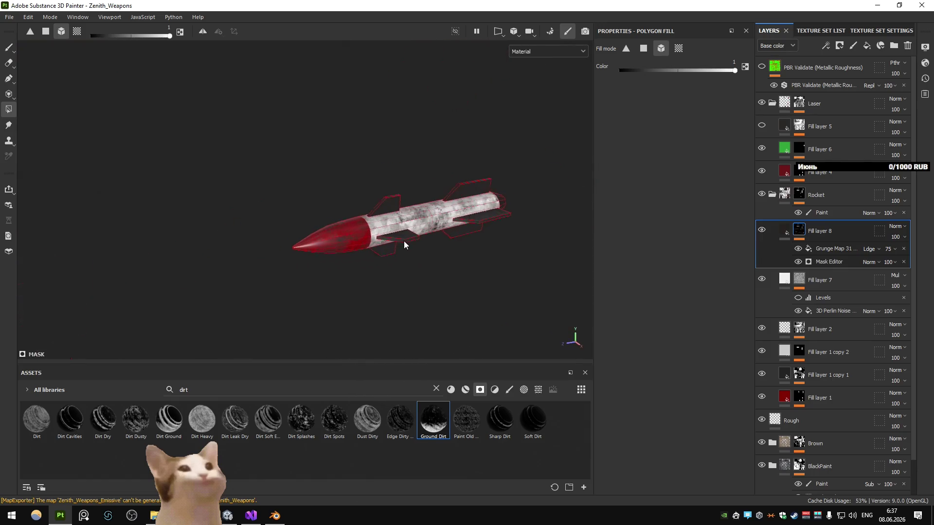
key("ctrl+shift+e")
left_click(677, 429)
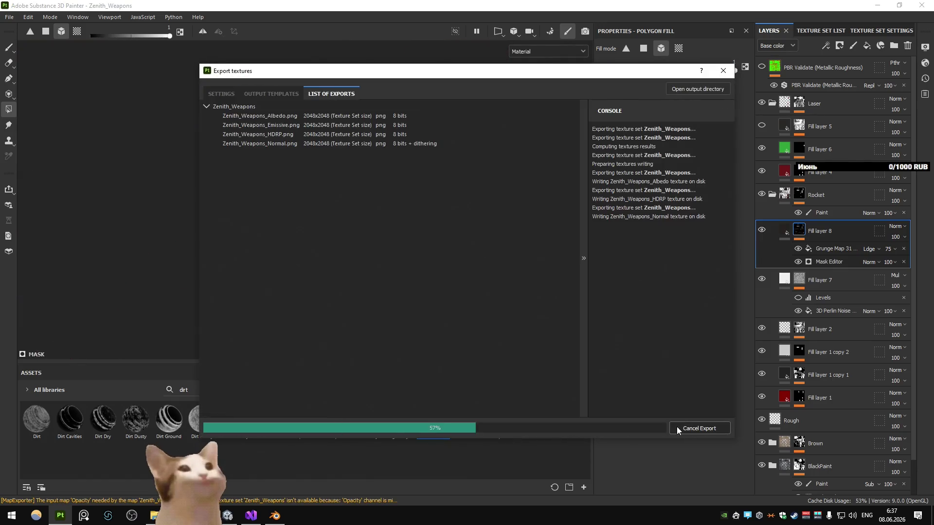
- Delete the grunge fill layer and re-export the textures
left_click(555, 427)
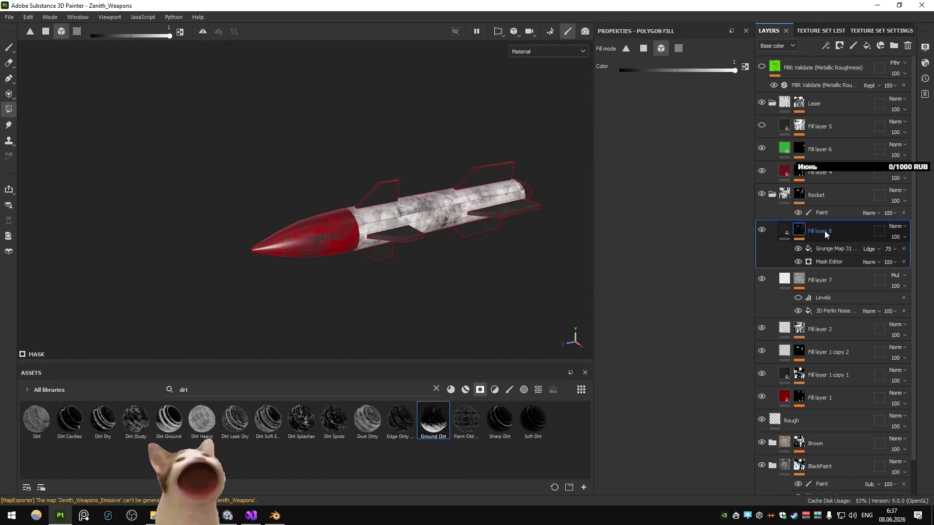
key("Delete")
key("ctrl+shift+e")
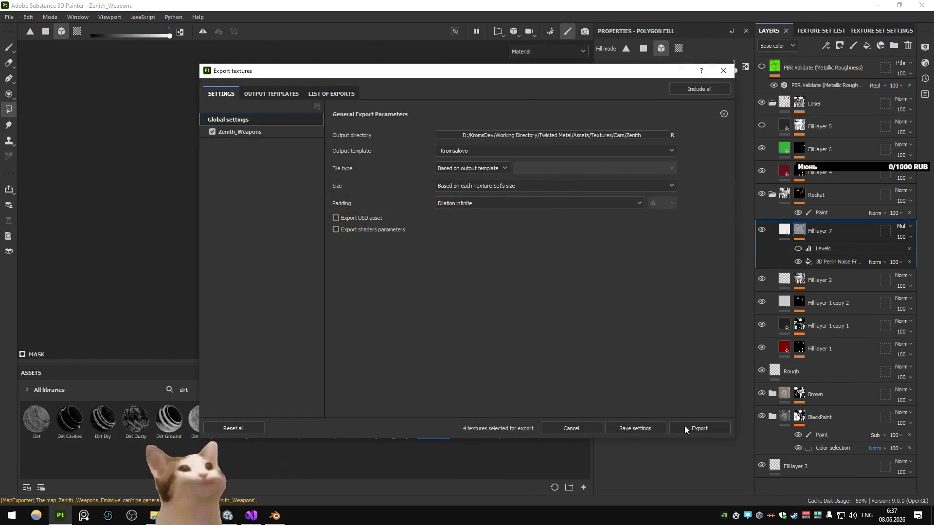
left_click(684, 426)
left_click(544, 427)
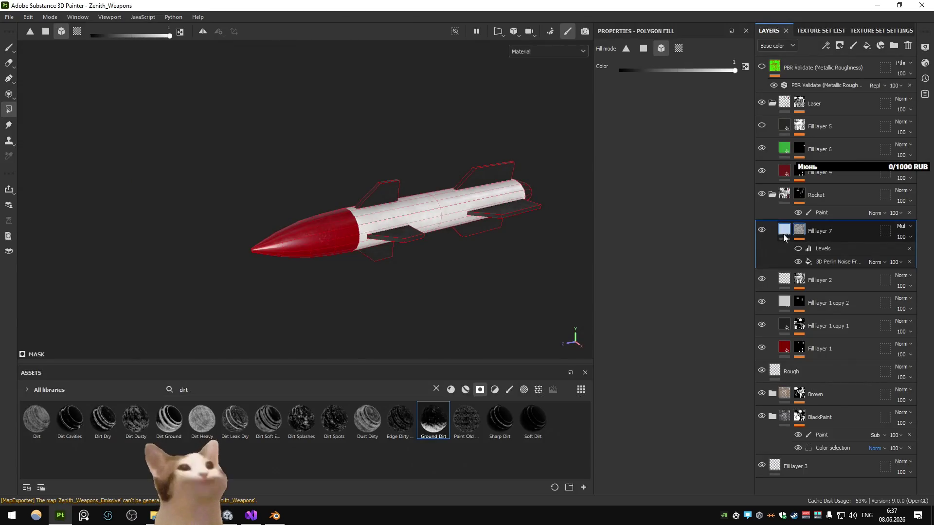
- Delete and restore Fill layer 7, then export the textures again
key("Delete")
key("ctrl+z")
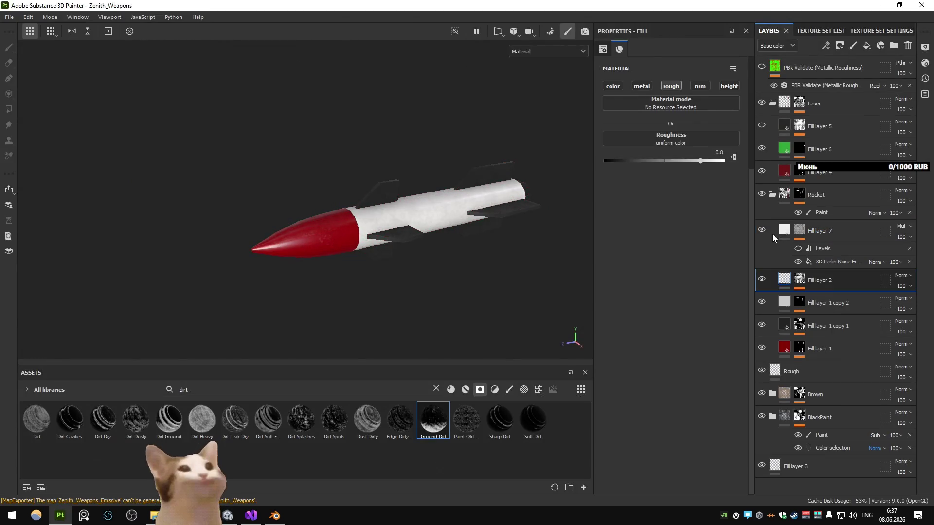
left_click(852, 233)
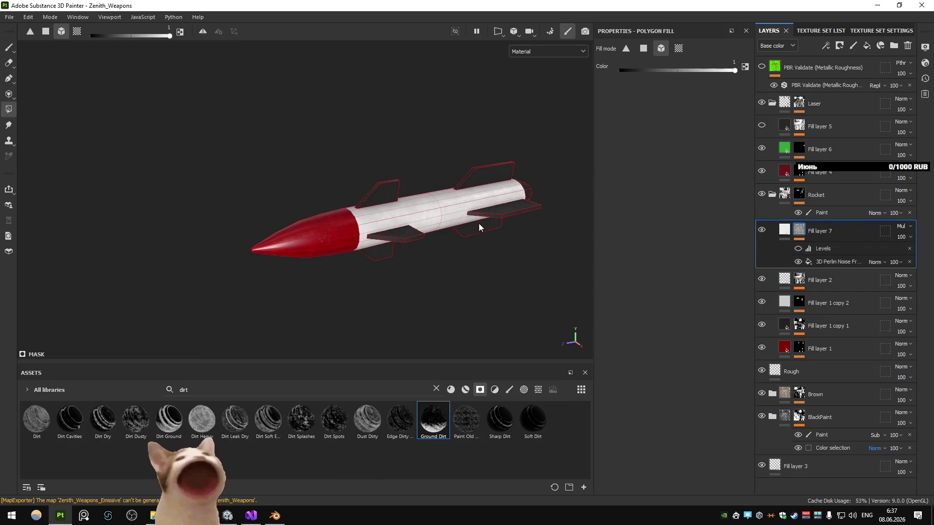
key("ctrl+shift+e")
left_click(700, 428)
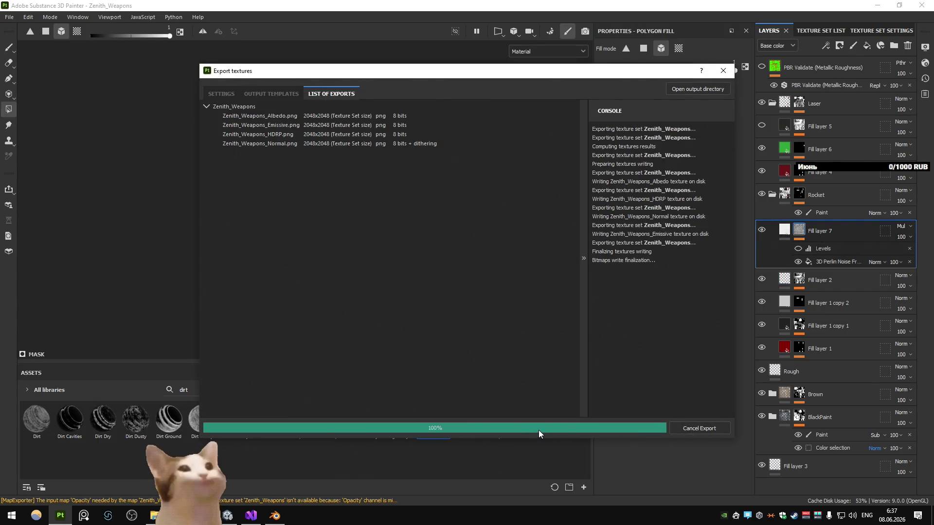
- Check the rockets while driving in Unity, then view only the Metallic channel in Painter
key("alt+Tab")
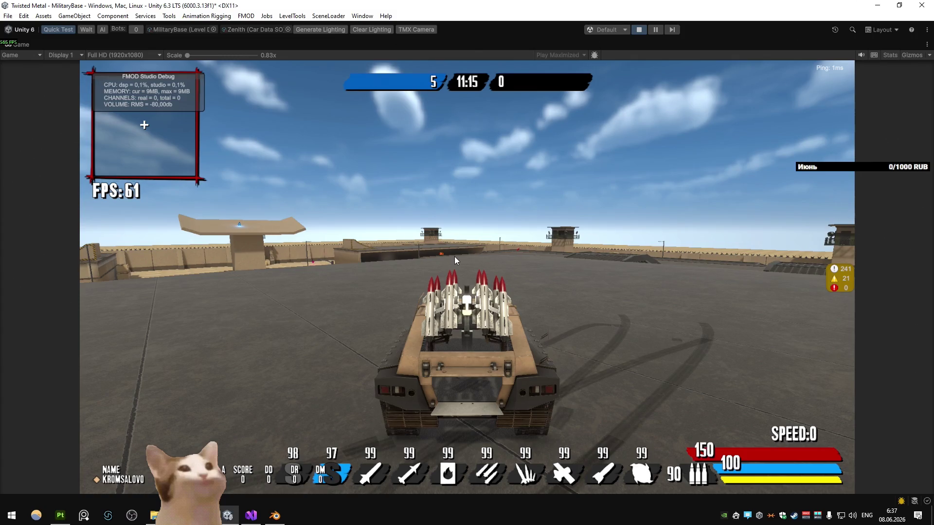
key("w")
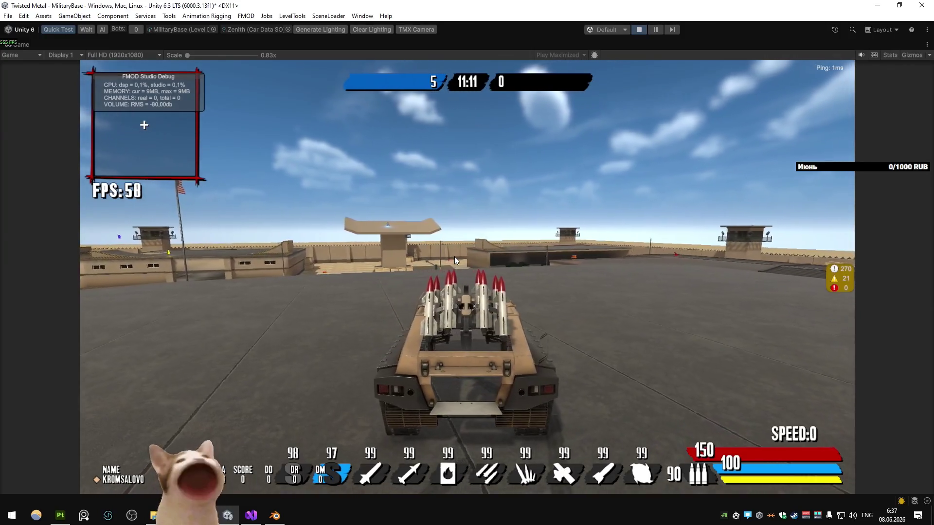
key("alt+Tab")
left_click(565, 49)
left_click(548, 102)
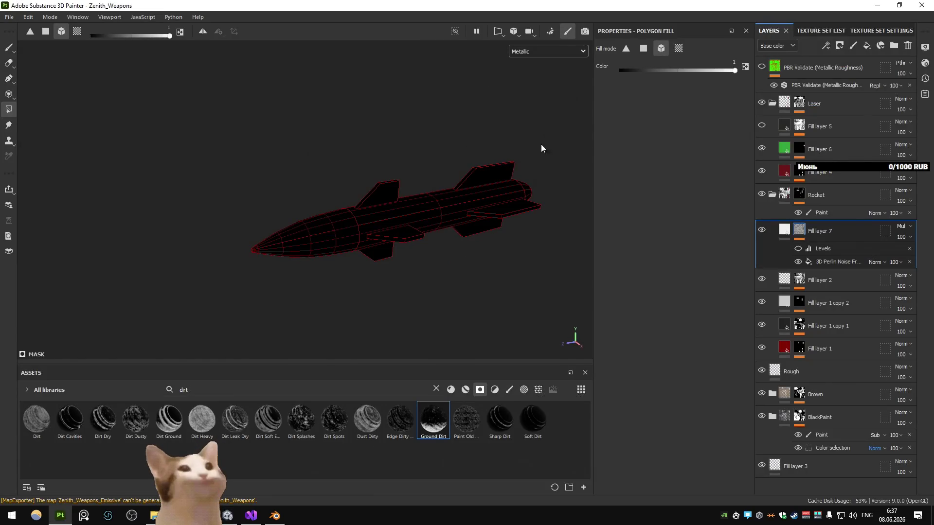
- Return the viewport to the full material view and select Fill layer 1
left_click(544, 52)
left_click(540, 74)
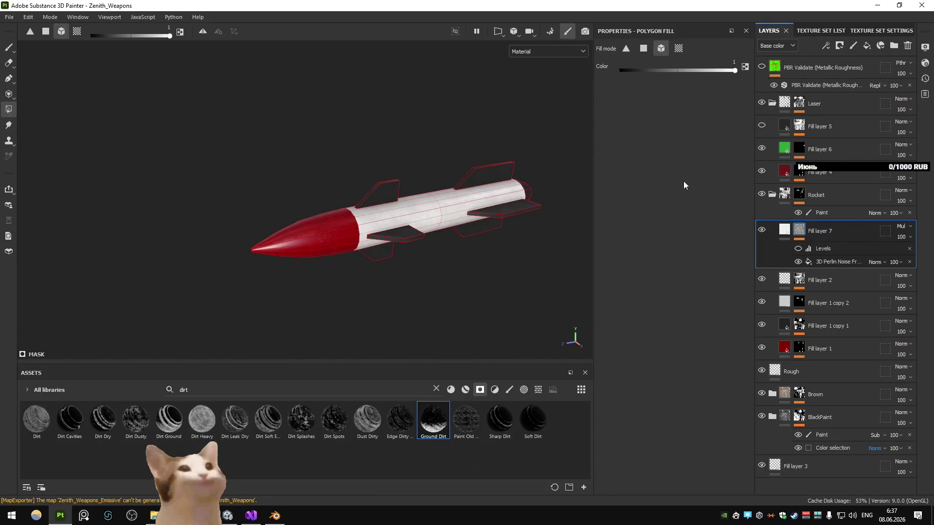
left_click(810, 324)
left_click(824, 349)
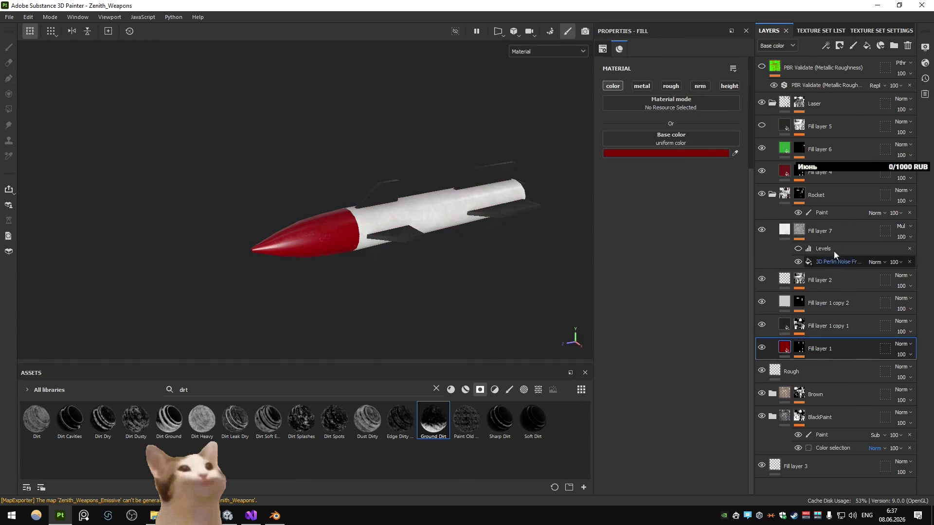
- Add a roughness-only fill layer below Fill layer 1 and test roughness values around 0.21
left_click(866, 45)
left_click_drag(822, 349, 819, 376)
left_click(671, 85)
left_click(689, 161)
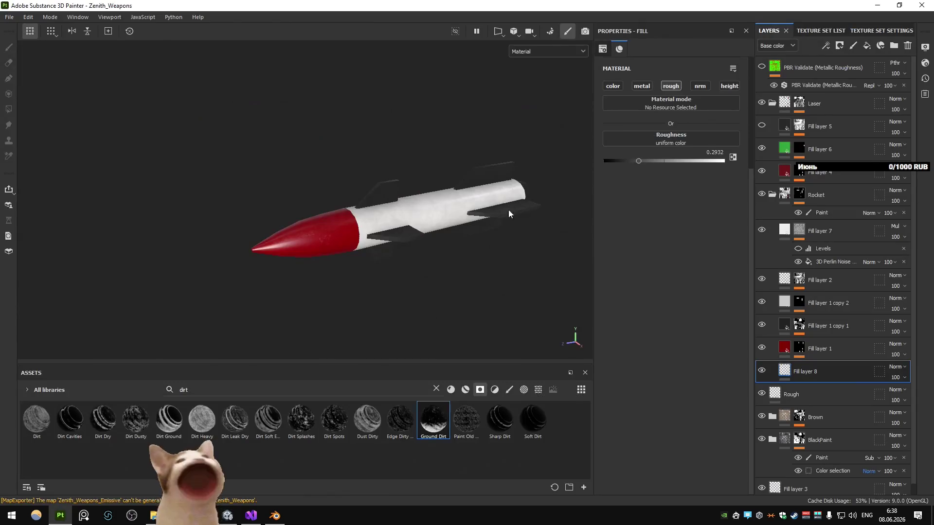
left_click(637, 161)
left_click_drag(637, 162, 629, 161)
scroll(349, 226, "up", 2)
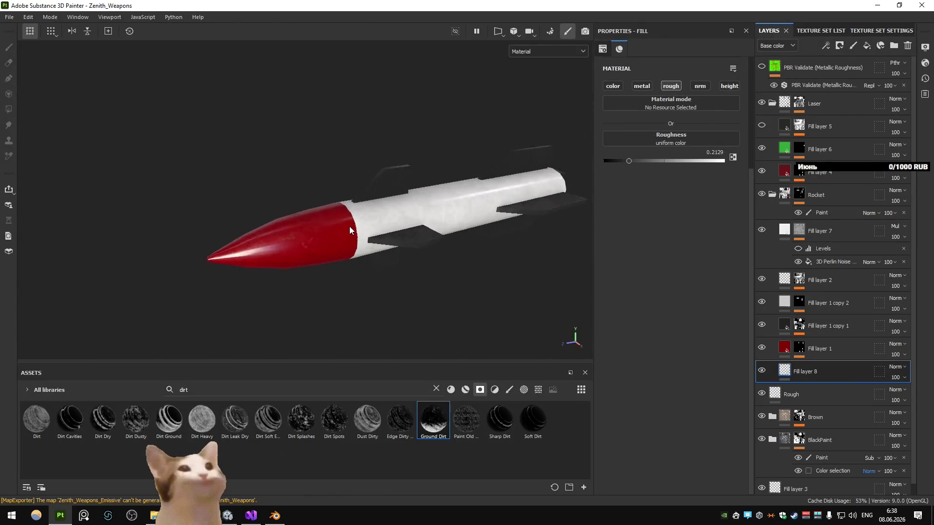
scroll(350, 224, "down", 2)
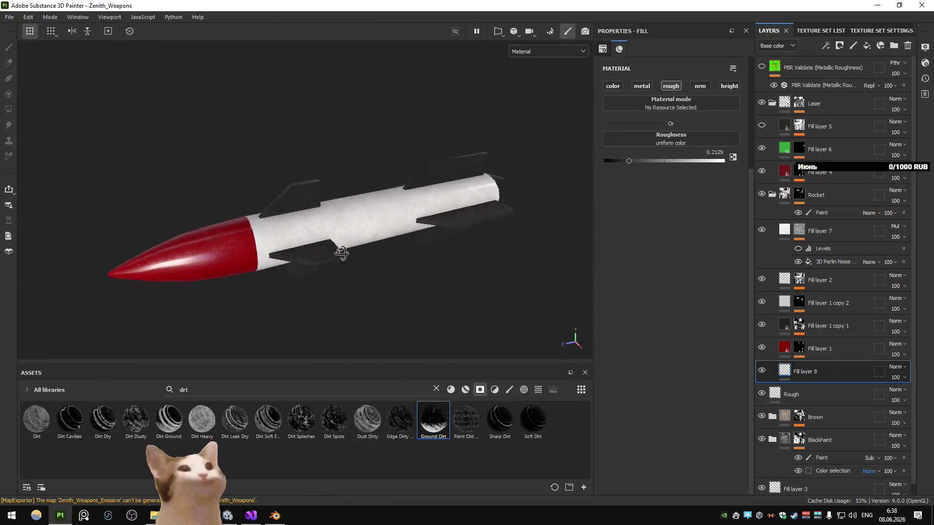
left_click_drag(630, 162, 626, 162)
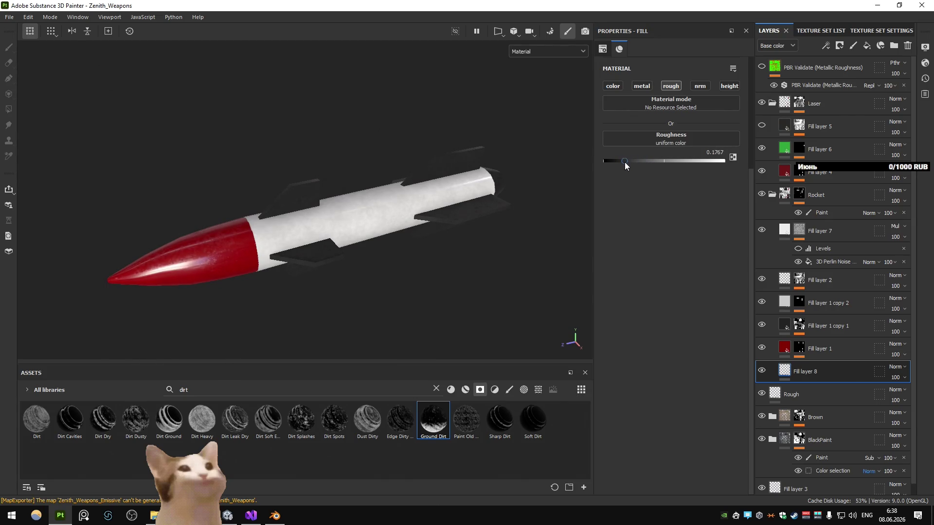
mouse_move(450, 217)
left_mouse_down()
mouse_move(487, 206)
mouse_move(530, 219)
left_mouse_up()
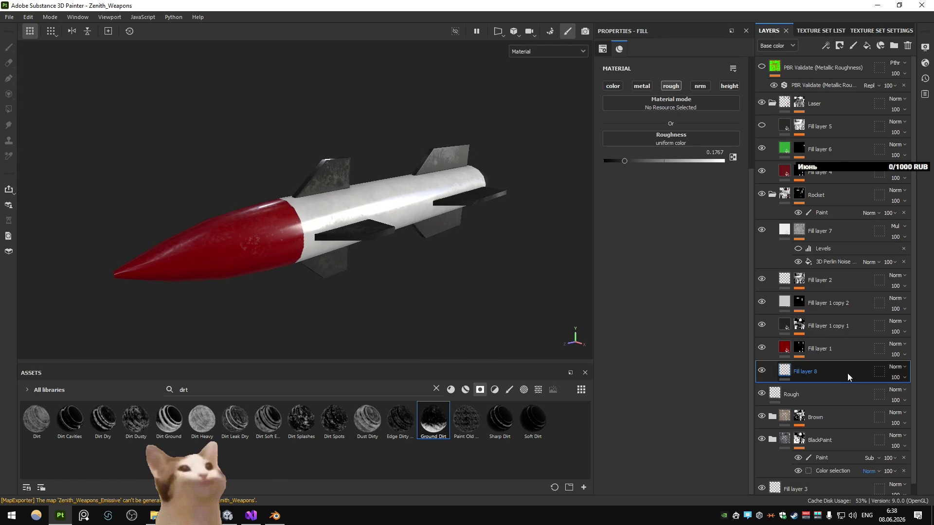
- Delete the temporary fill layer and raise Fill layer 1 copy 1's roughness to about 0.43
key("Delete")
left_click(836, 324)
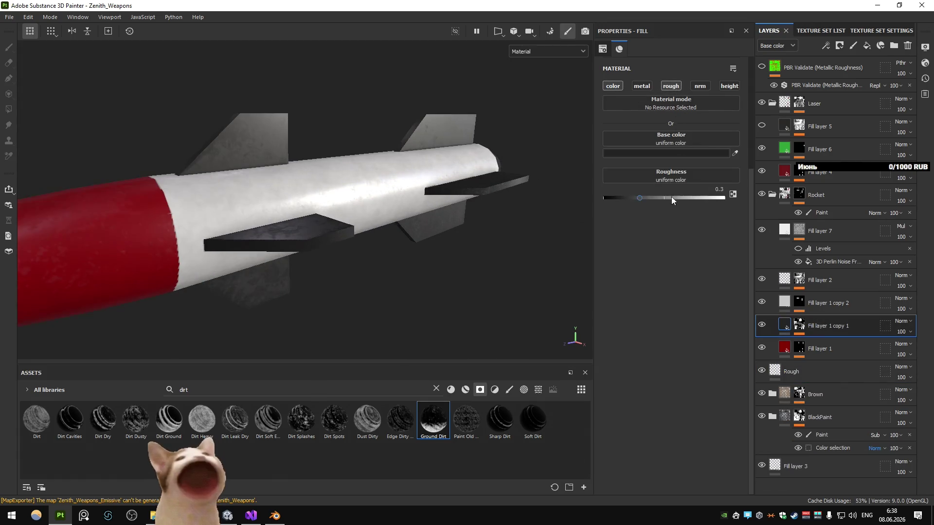
left_click_drag(671, 197, 655, 198)
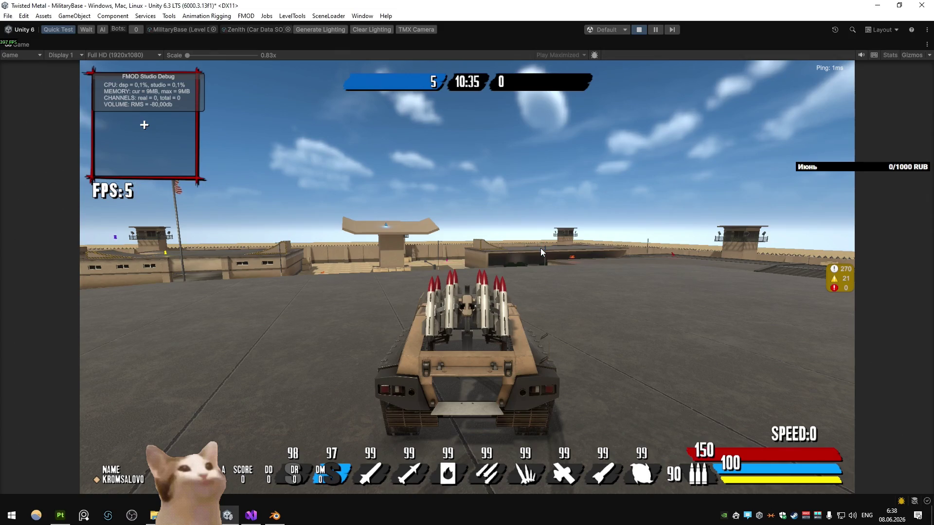
- Drive the Zenith car up the grated ramp onto a rooftop, then back toward the barracks
key("w")
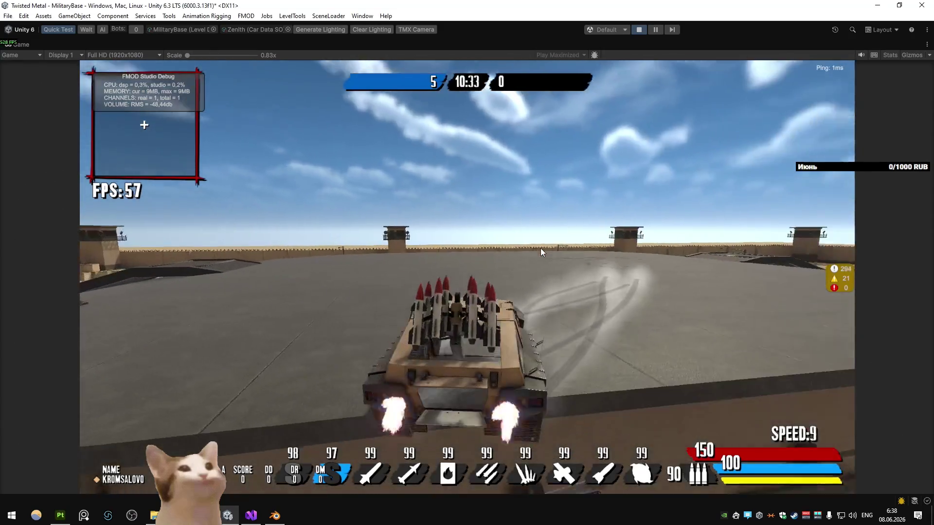
key("w")
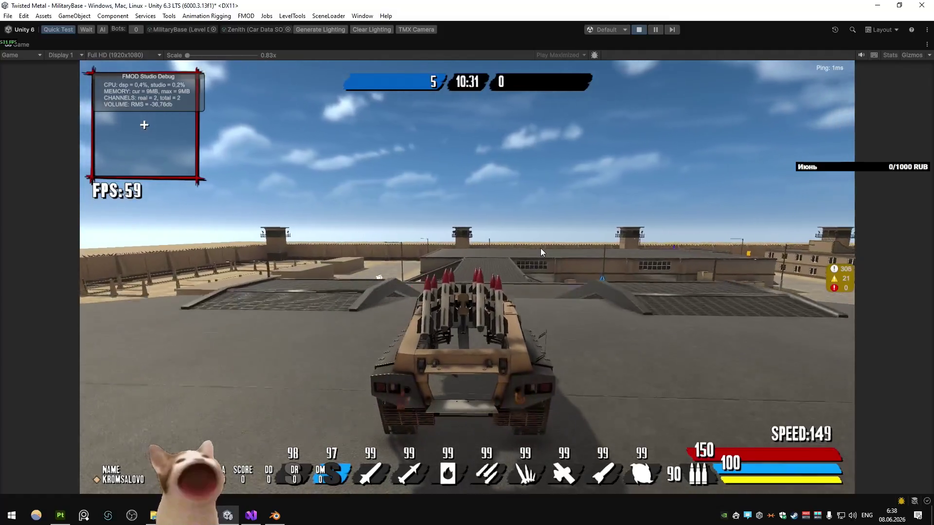
key("w")
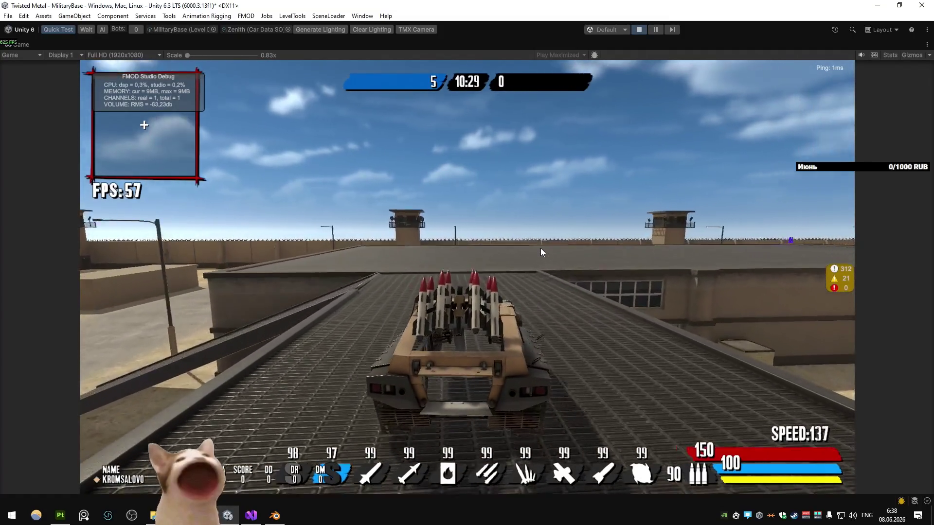
key("w")
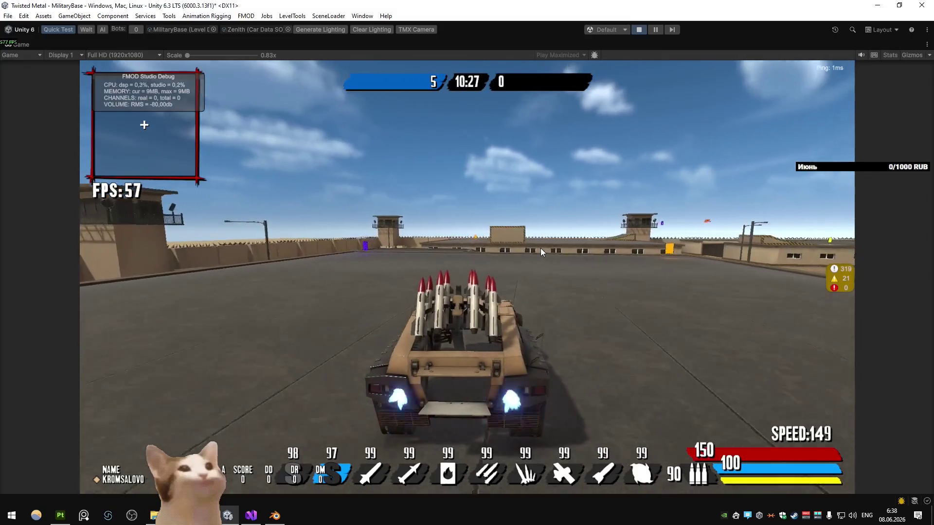
key("w")
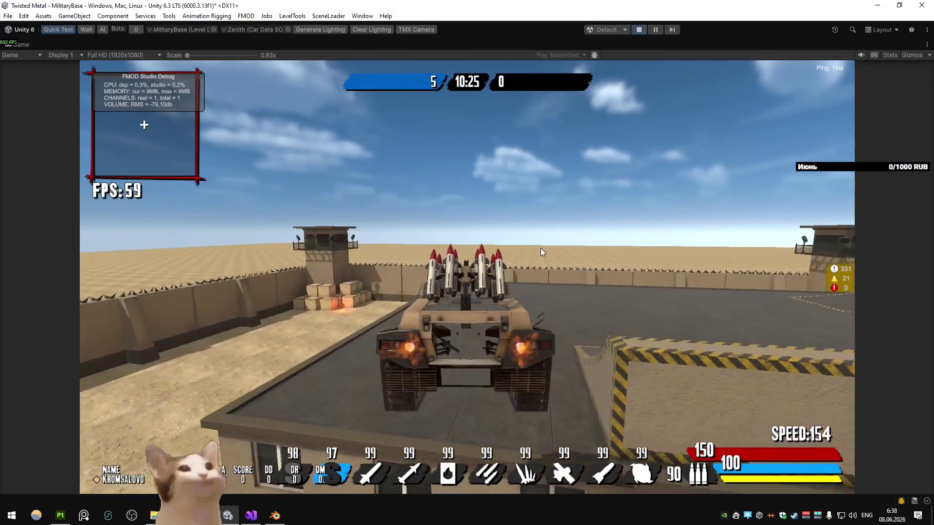
key("w")
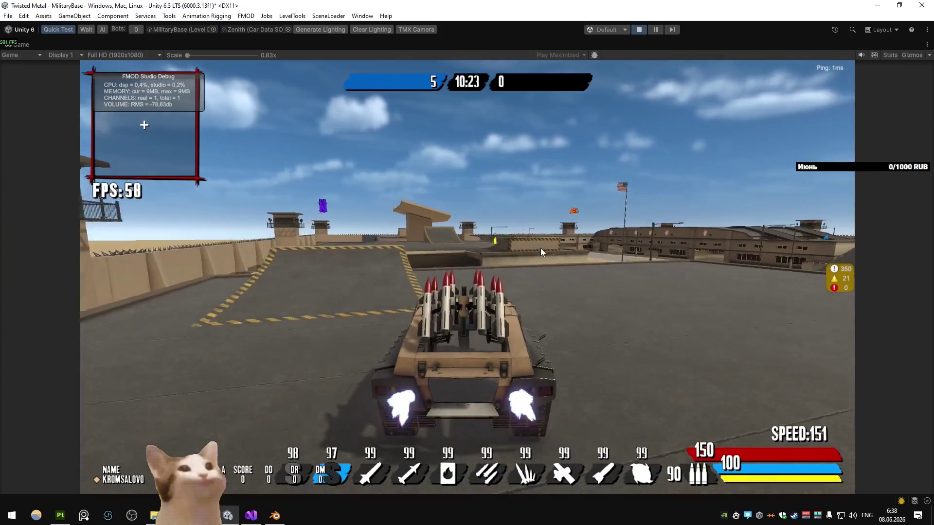
key("w")
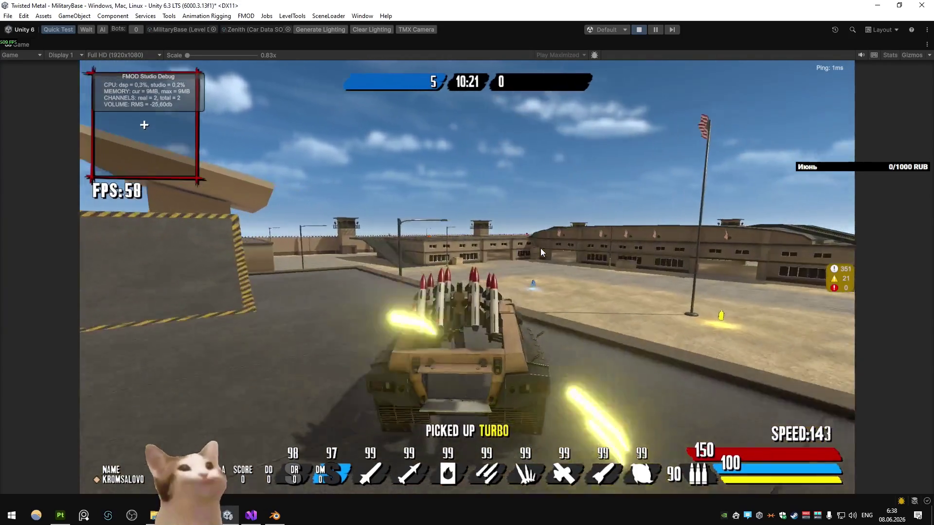
- Drive onto the wall and raised platform, boost toward the barracks, then stop and switch to Painter
key("a")
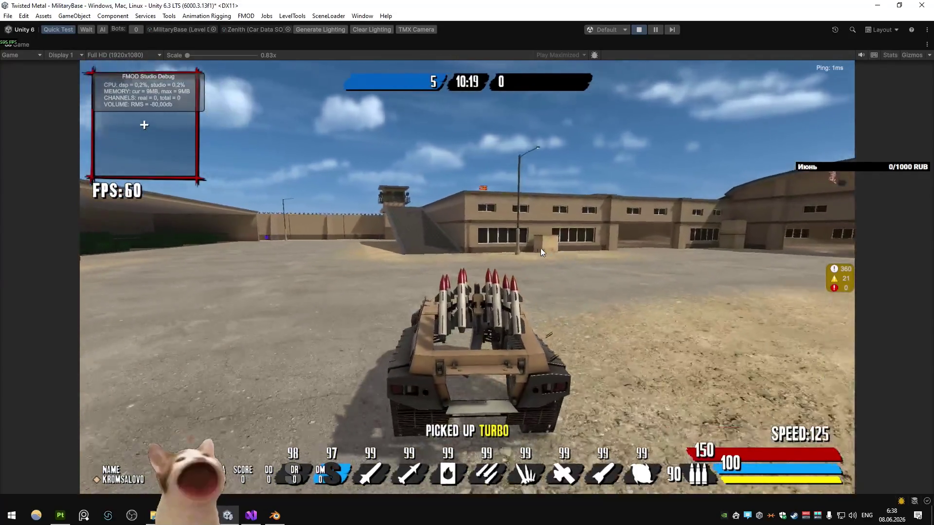
key("w")
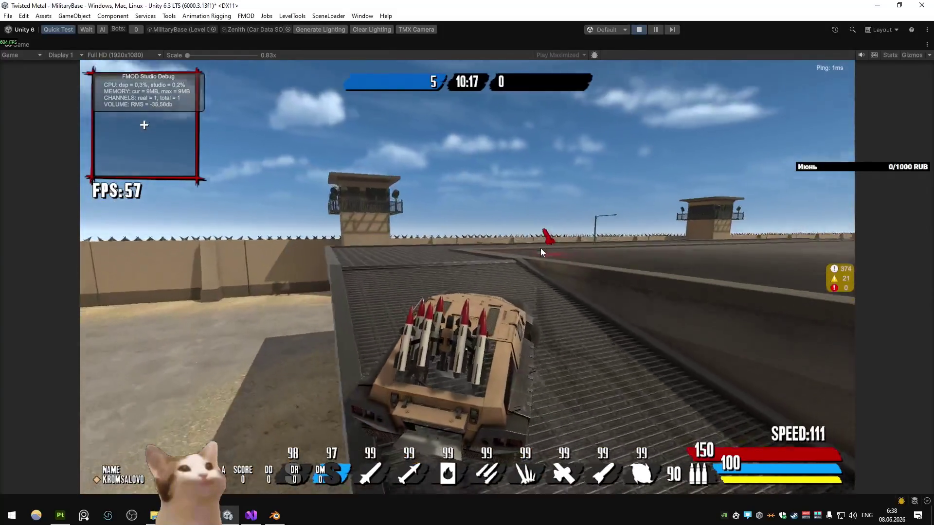
key("shift")
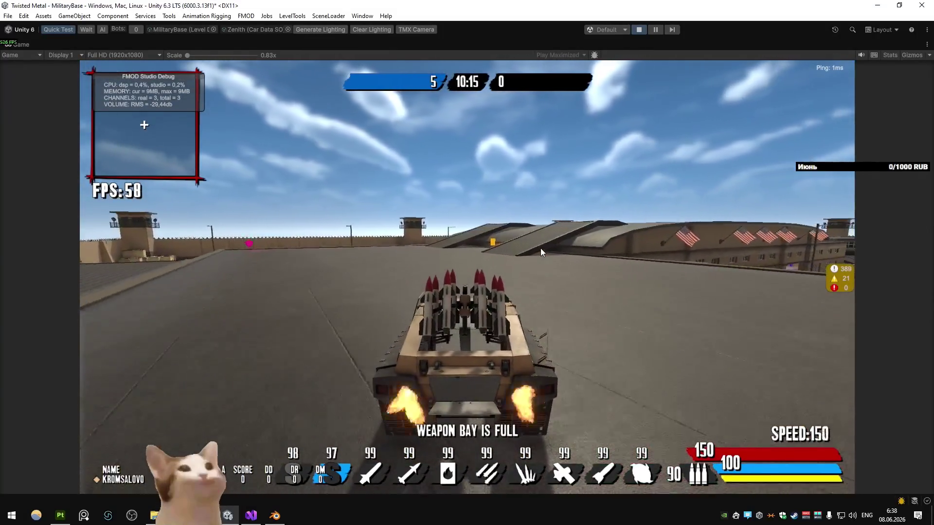
key("w")
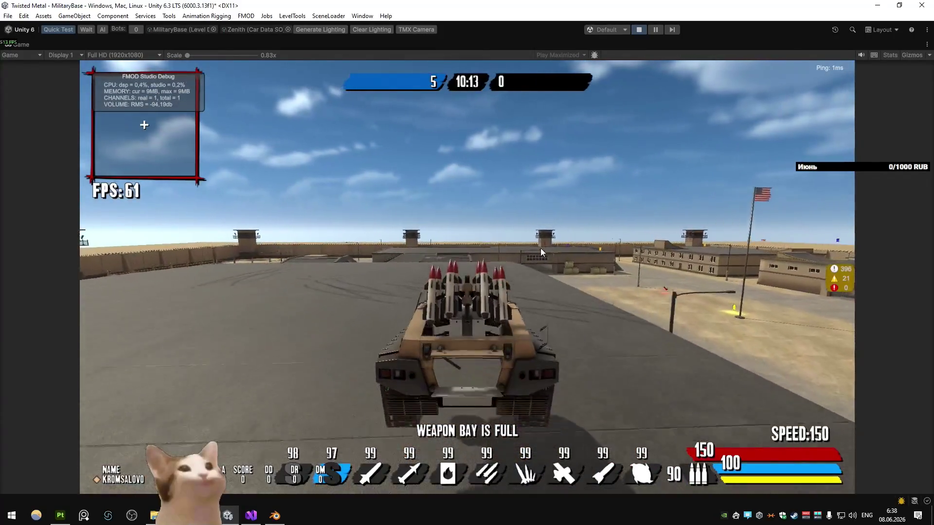
key("shift")
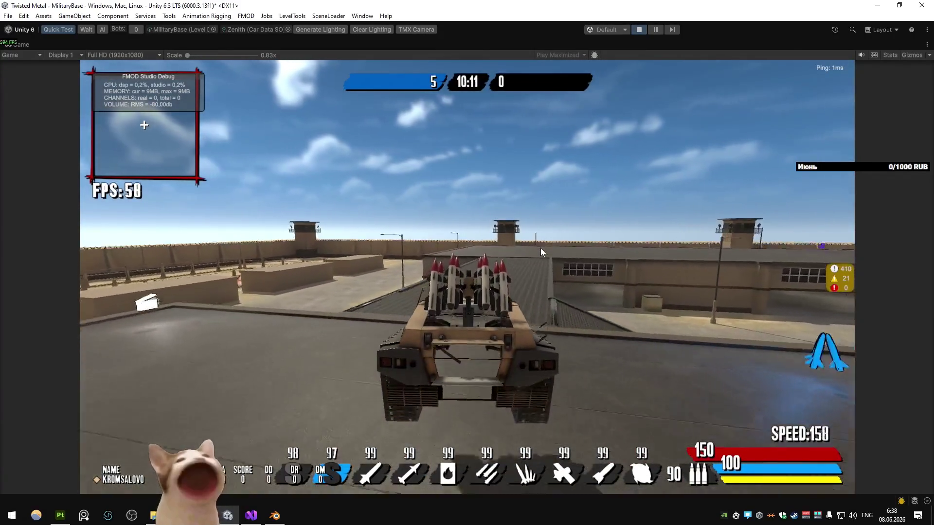
key("a")
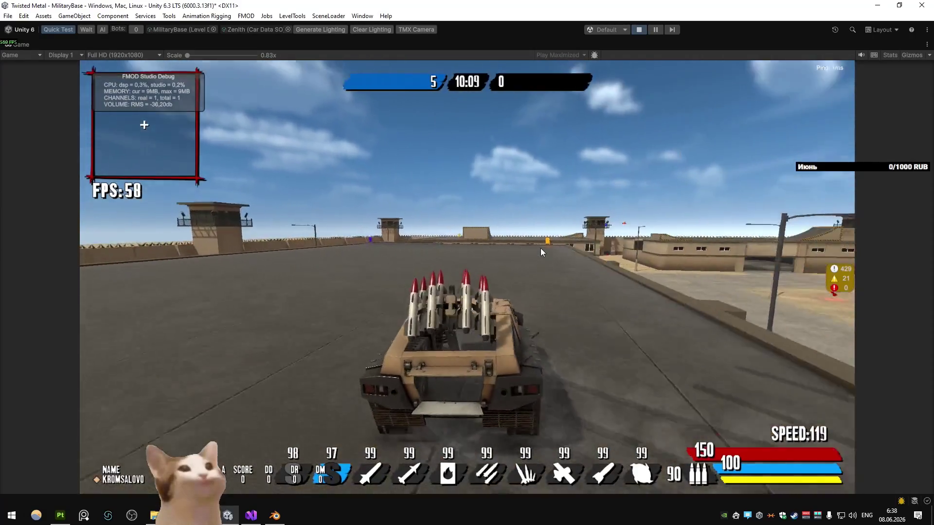
key("shift")
key("d")
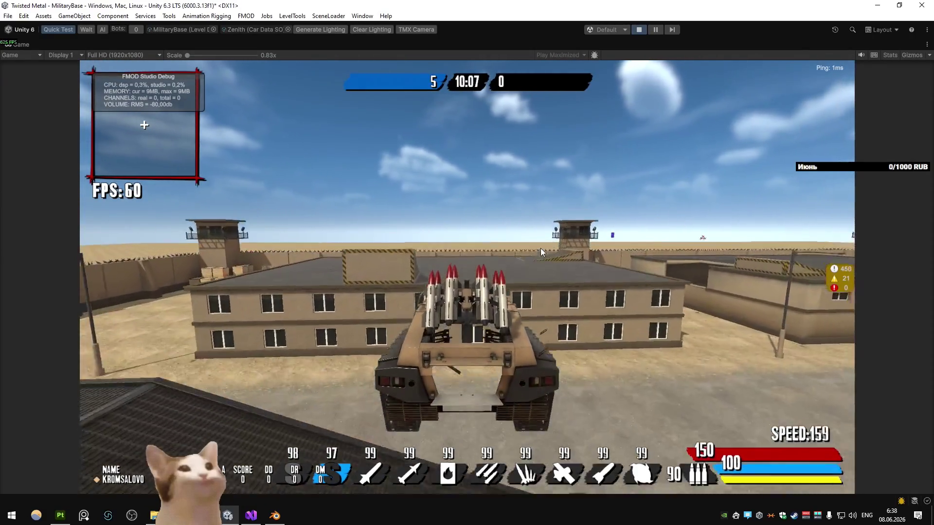
key("a")
key("s")
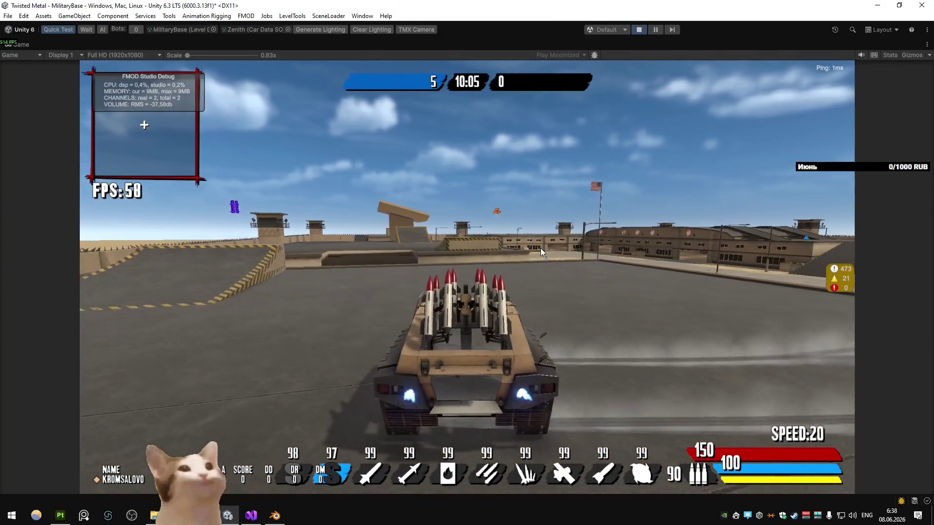
key("alt+Tab")
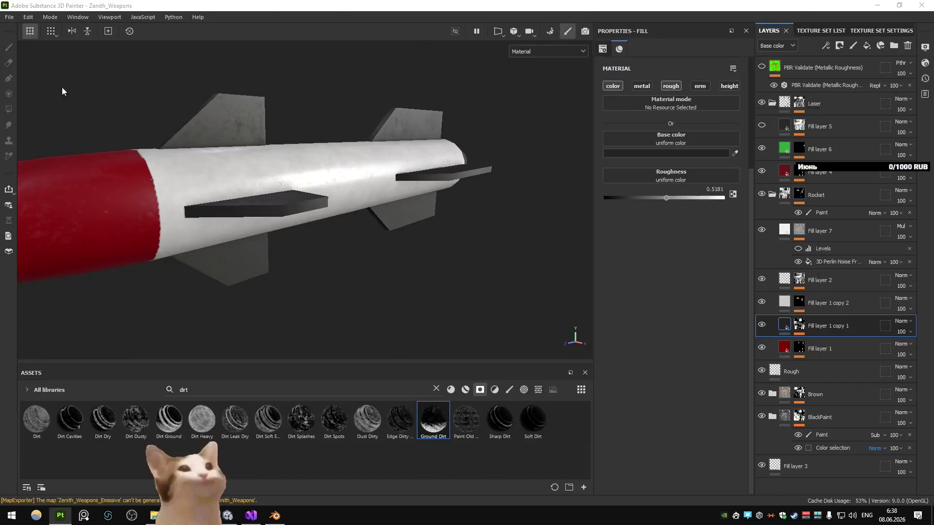
- Switch the weapons material to the Complex Lit shader and turn on clear coat
key("alt+Tab")
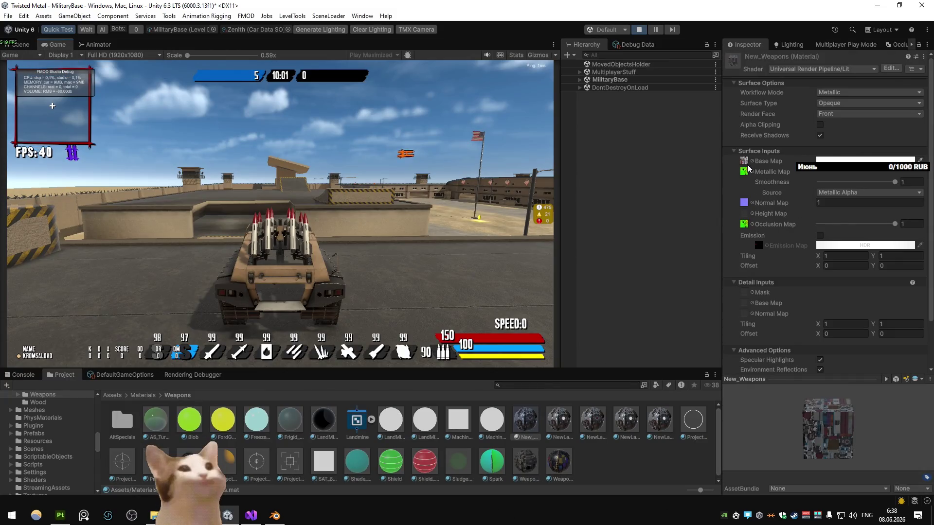
left_click(828, 72)
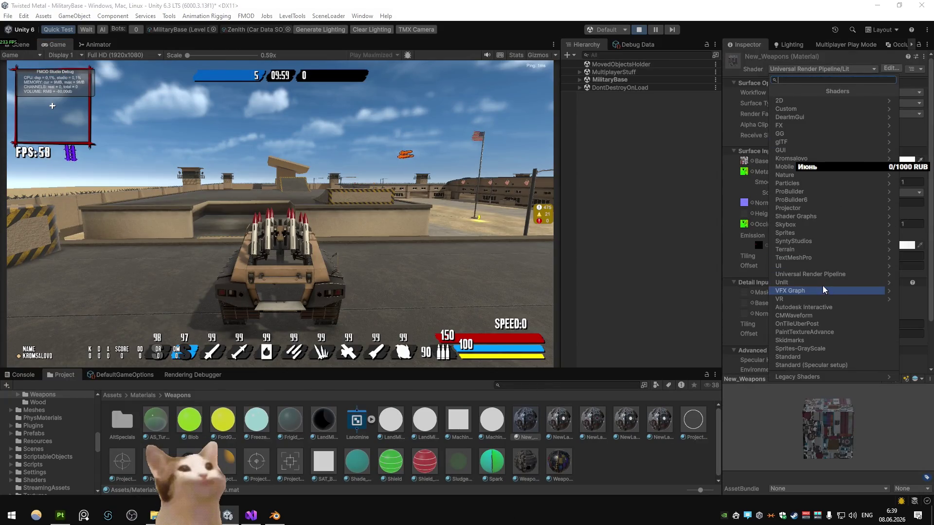
left_click(827, 270)
left_click(832, 126)
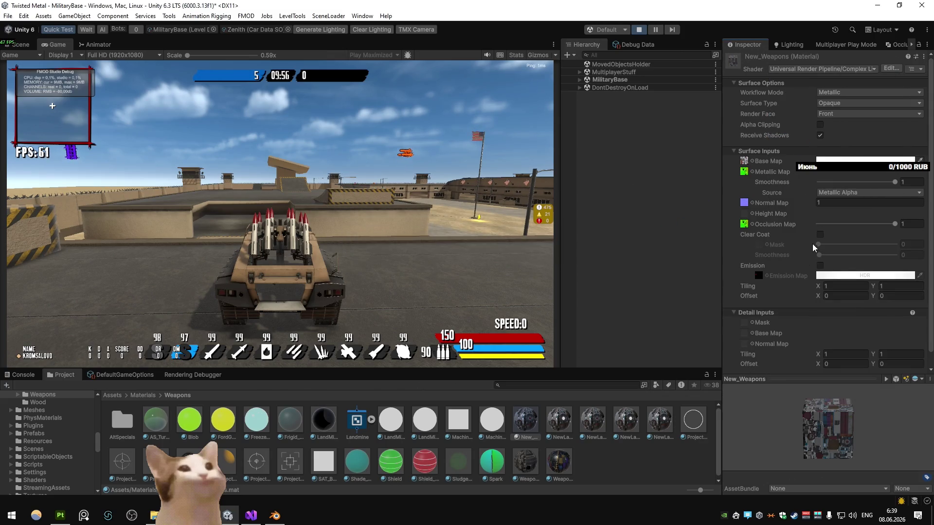
left_click(821, 234)
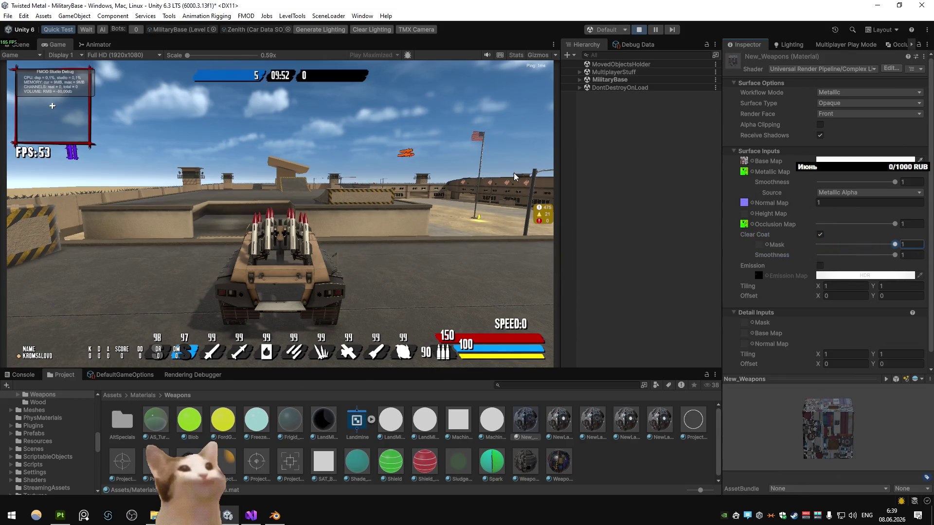
- Check the Game view, then fly the Scene camera up to the rocket launcher
key("ctrl+1")
left_click_drag(302, 173, 327, 126)
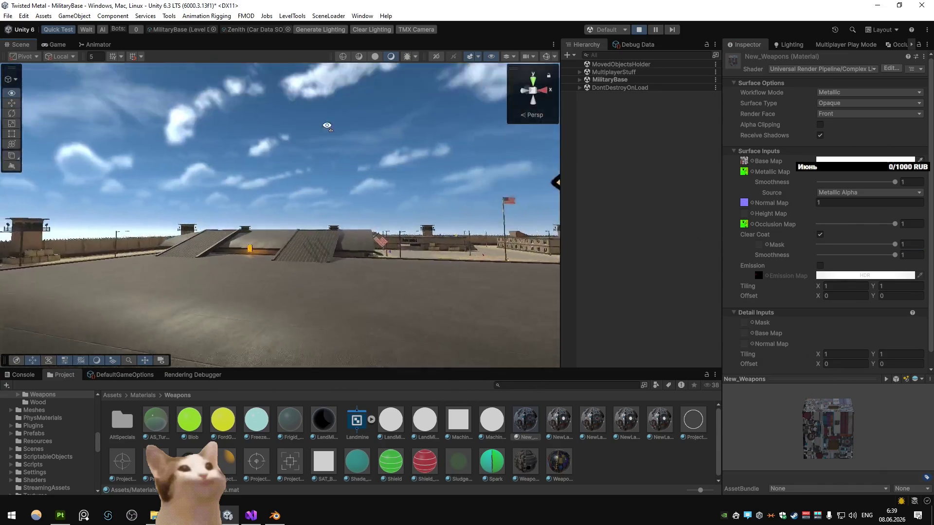
left_click(65, 46)
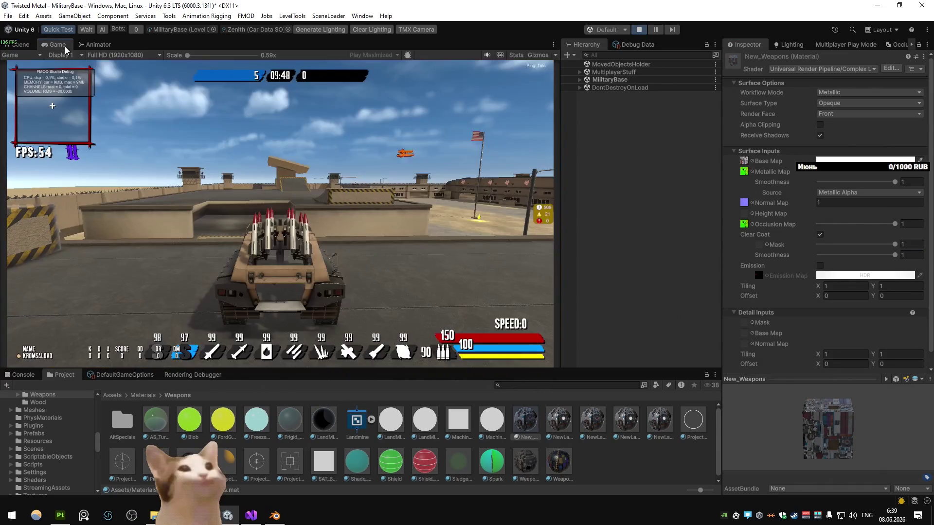
key("ctrl+1")
left_click_drag(374, 207, 535, 206)
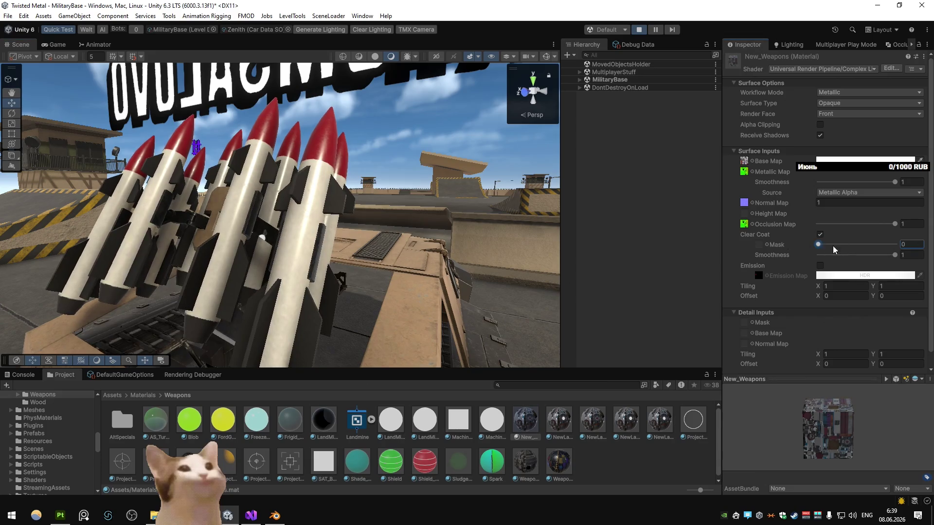
- Assign a white texture as the Clear Coat Mask and toggle clear coat
left_click(767, 246)
type("wh")
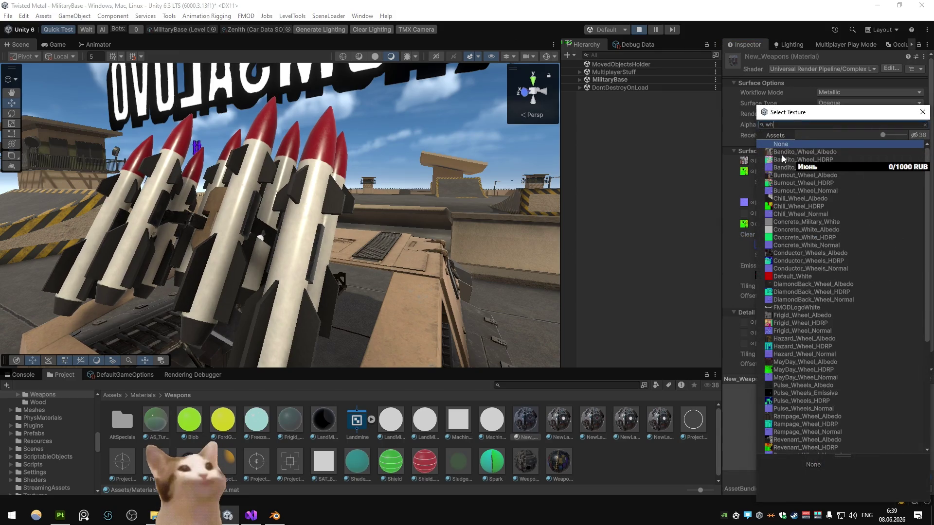
double_click(785, 155)
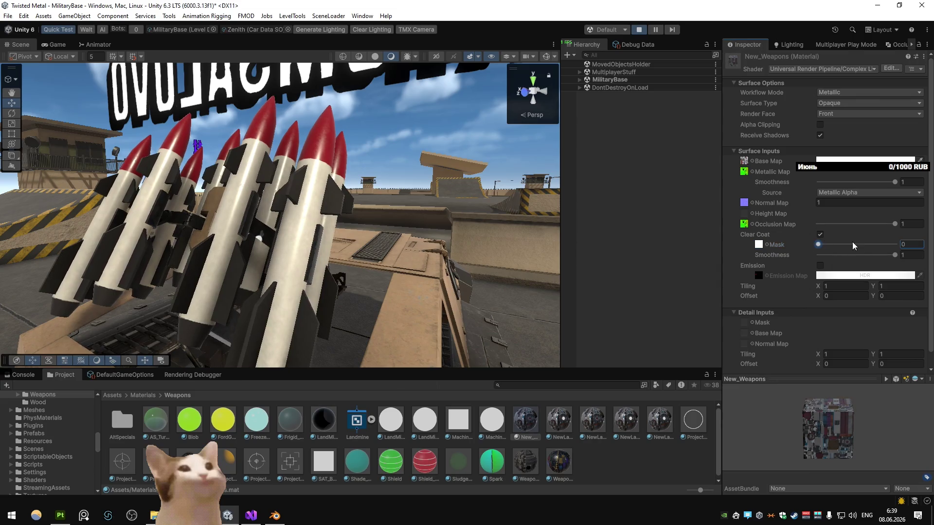
left_click(820, 235)
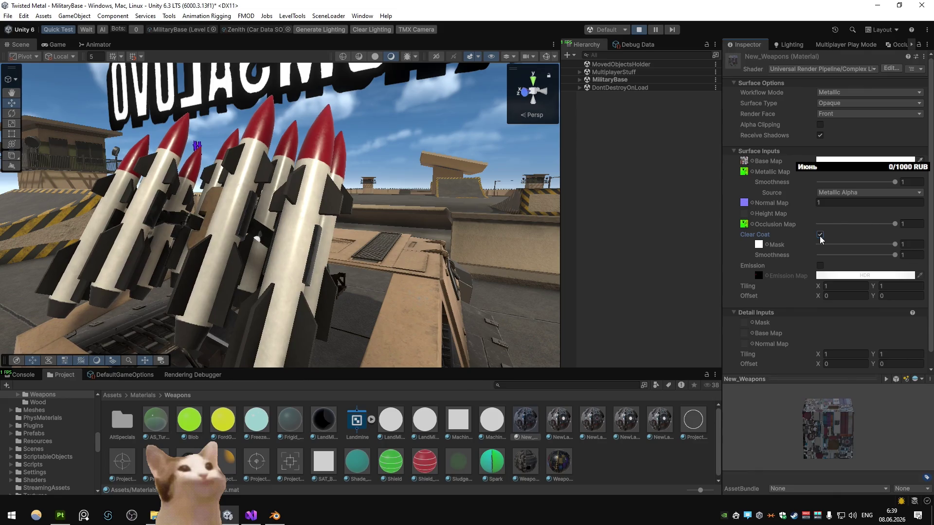
- Revert the weapons material to the Lit shader and select the Zenith.001 rocket mesh
left_click(744, 161)
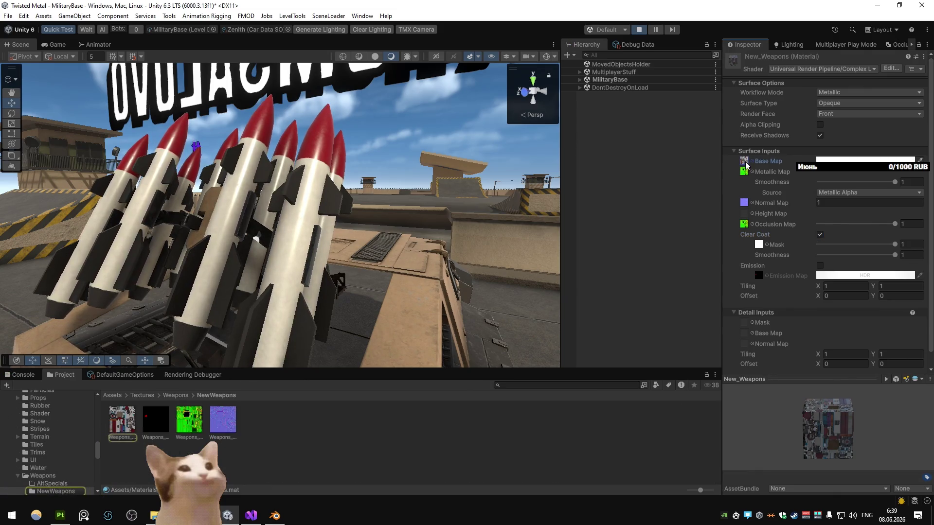
left_click(820, 235)
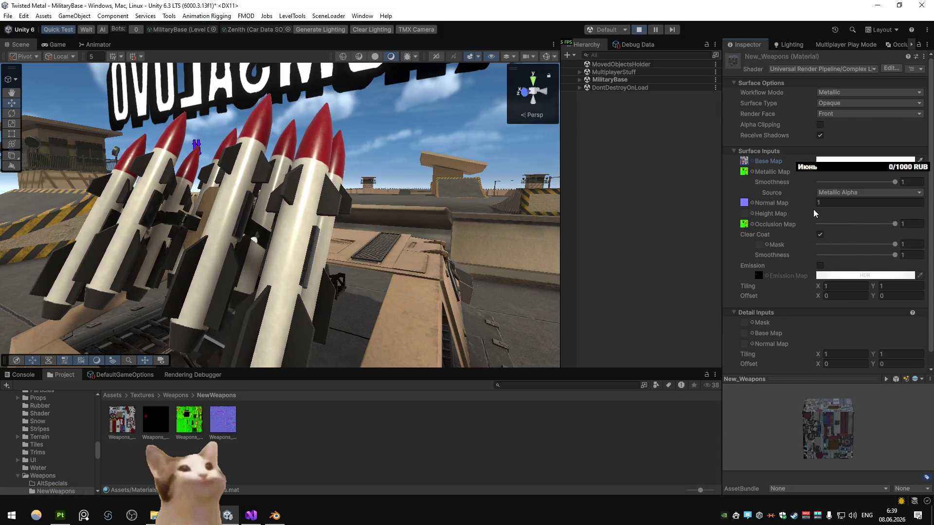
key("ctrl+z")
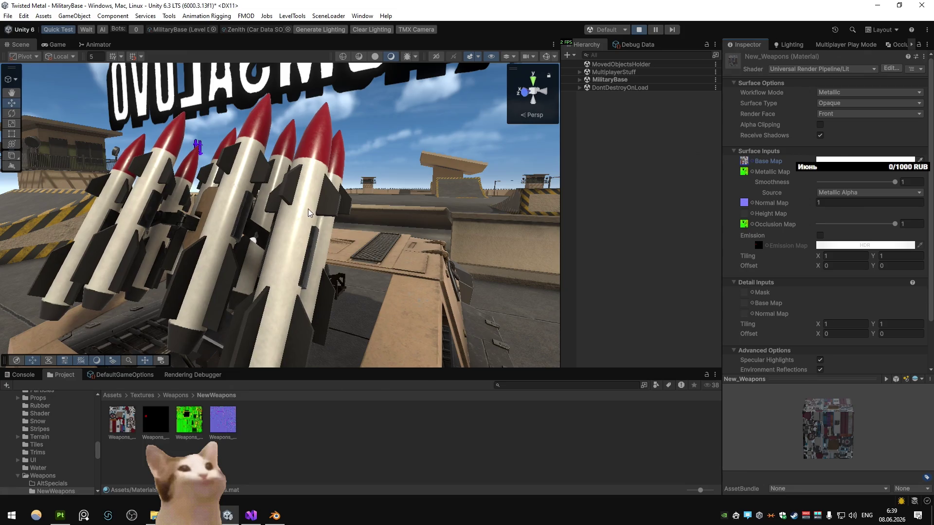
right_click(308, 213)
left_click(356, 215)
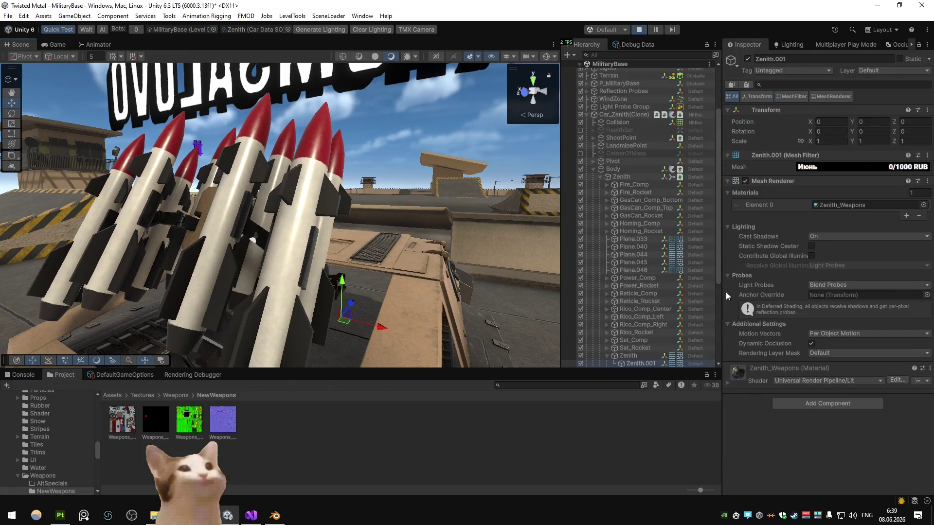
- Switch the Zenith_Weapons material to the Complex Lit shader
left_click(841, 205)
scroll(744, 234, "down", 6)
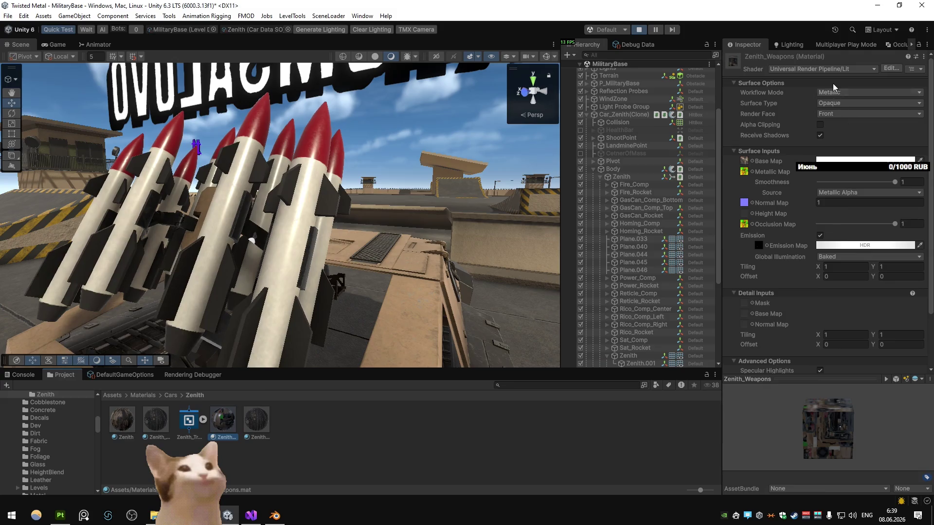
left_click(832, 69)
left_click(836, 273)
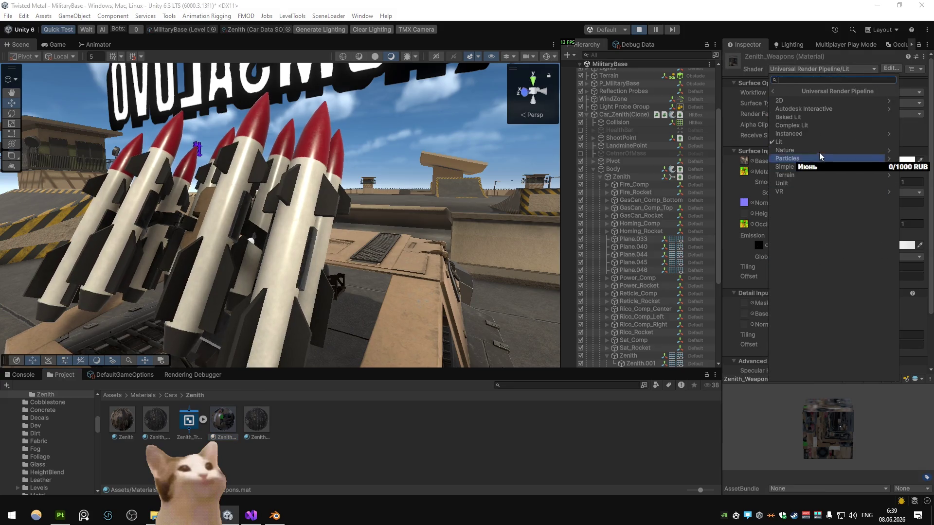
left_click(815, 127)
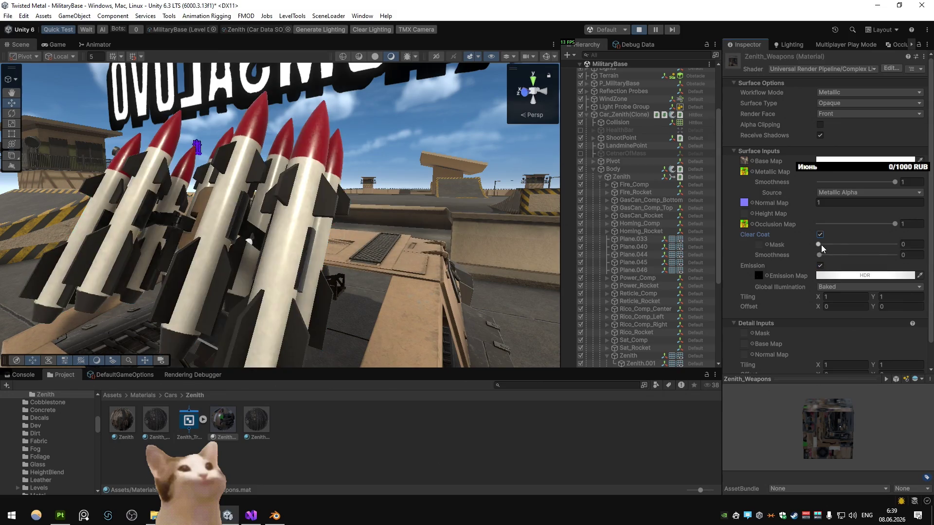
- Try clear coat mask values from 1 to about 0.44, a white mask texture, and smoothness
left_click_drag(821, 244, 933, 246)
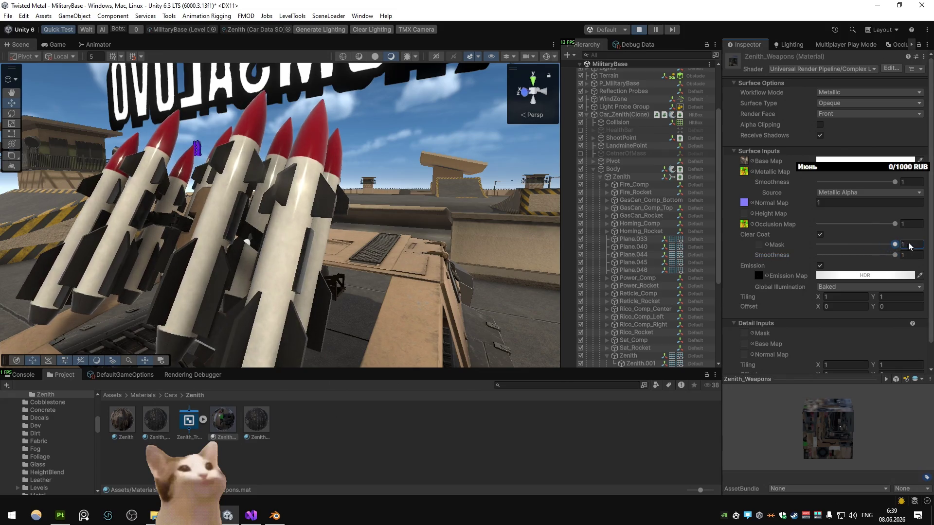
mouse_move(370, 223)
left_mouse_down()
mouse_move(399, 190)
mouse_move(300, 192)
left_mouse_up()
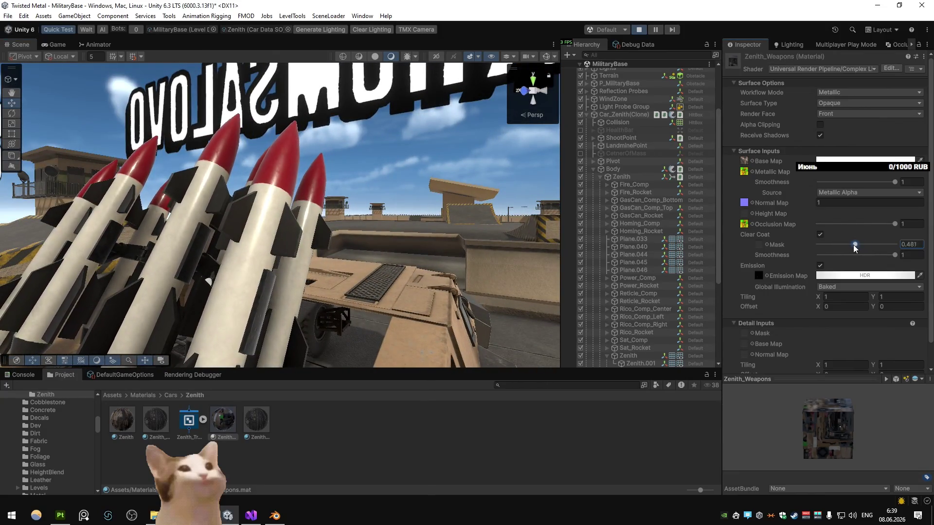
left_click_drag(854, 248, 853, 246)
mouse_move(399, 200)
left_mouse_down()
mouse_move(409, 194)
mouse_move(371, 225)
mouse_move(423, 212)
mouse_move(403, 223)
mouse_move(411, 221)
left_mouse_up()
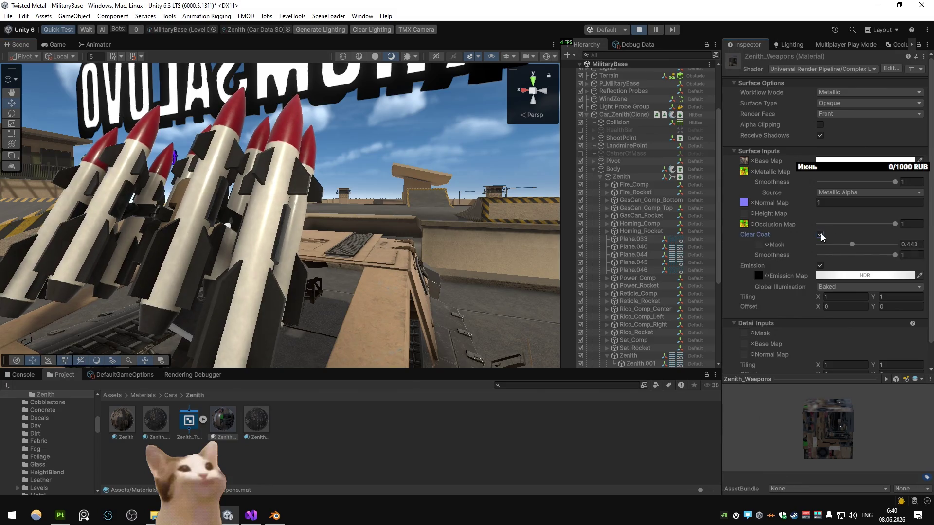
left_click(821, 236)
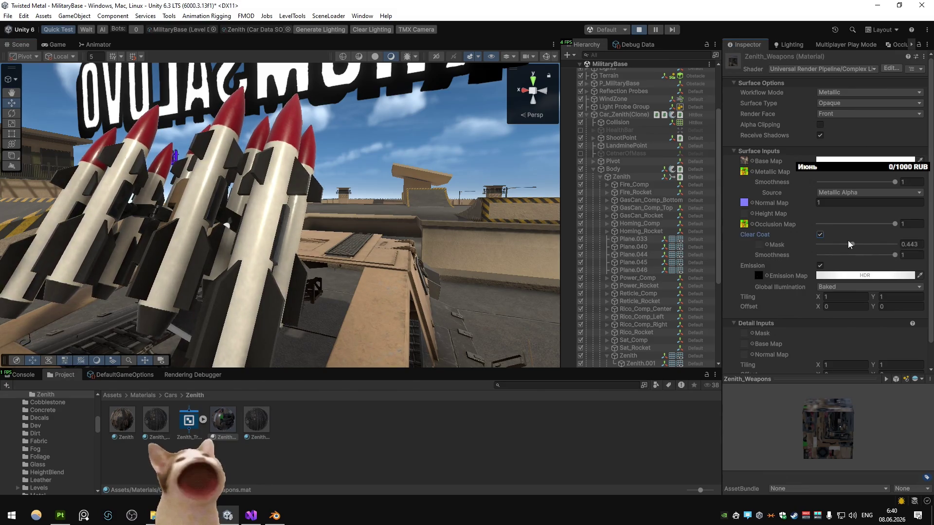
left_click_drag(849, 243, 866, 247)
left_click(767, 245)
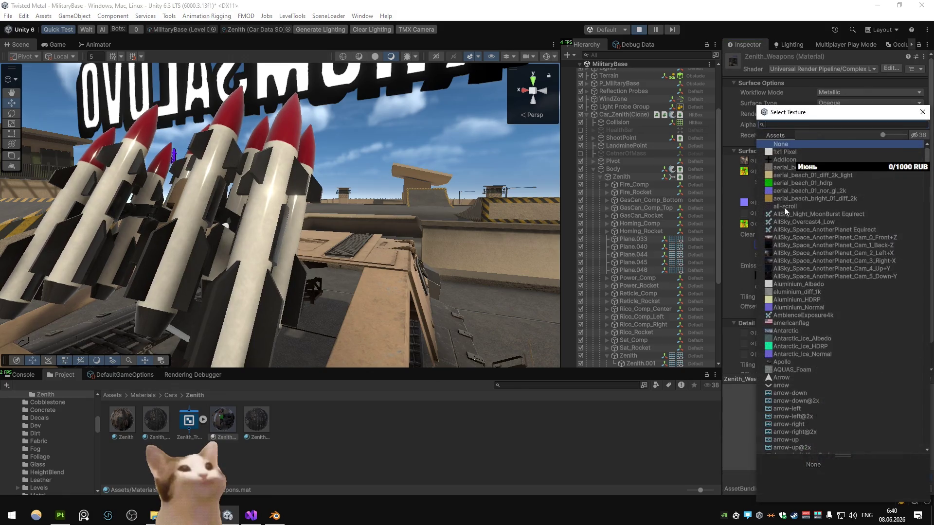
double_click(796, 158)
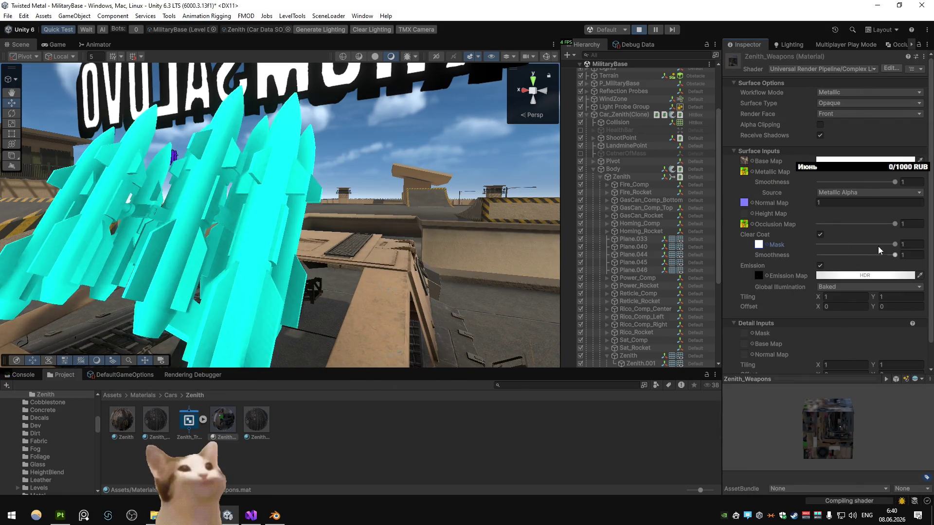
left_click(894, 244)
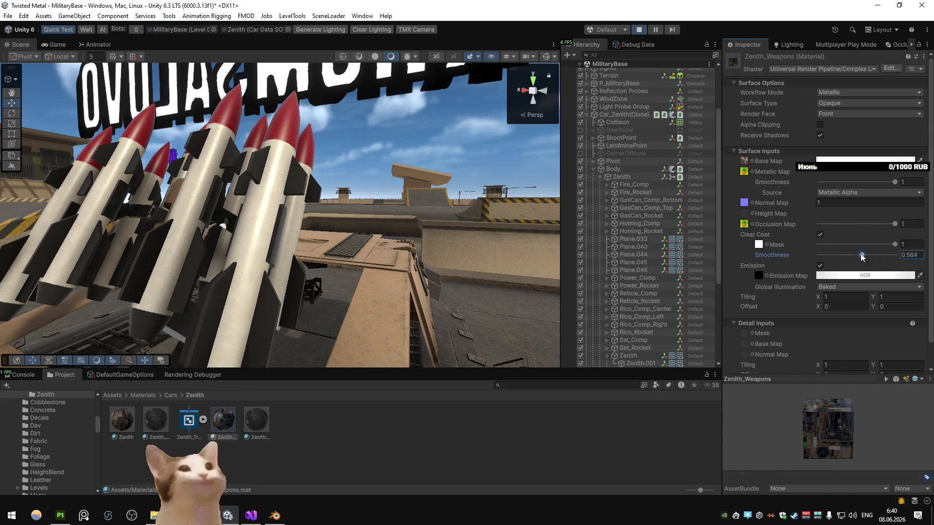
mouse_move(372, 224)
left_mouse_down()
mouse_move(491, 216)
mouse_move(392, 226)
left_mouse_up()
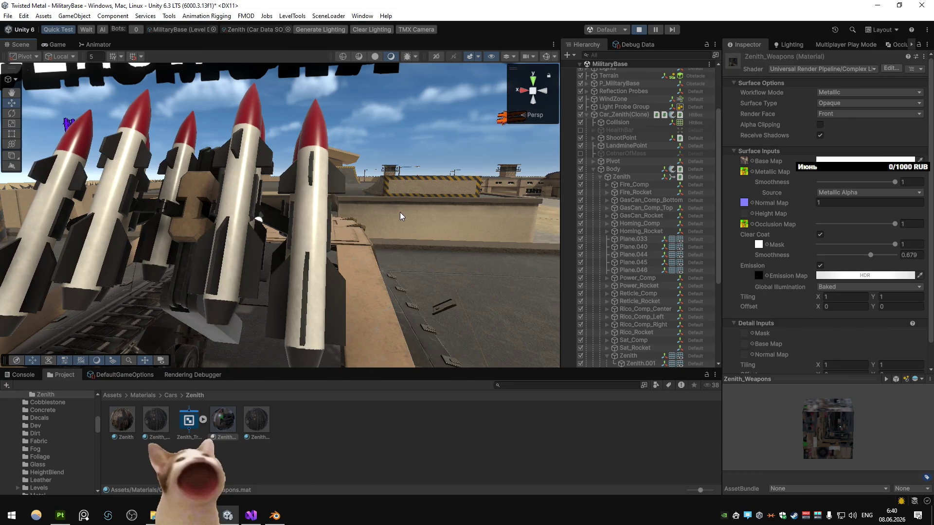
- Undo back to the Lit shader and switch Emission off on the weapons material
key("ctrl+z")
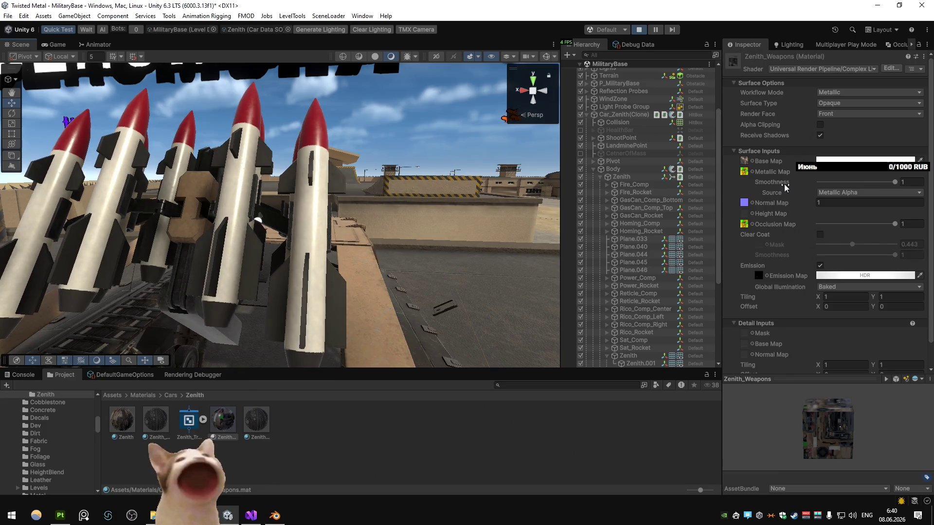
key("ctrl+y")
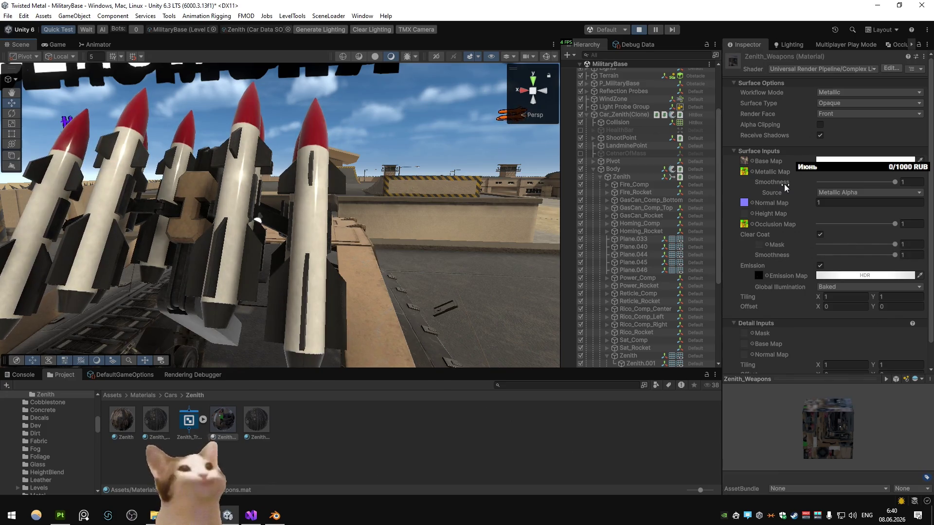
key("ctrl+z")
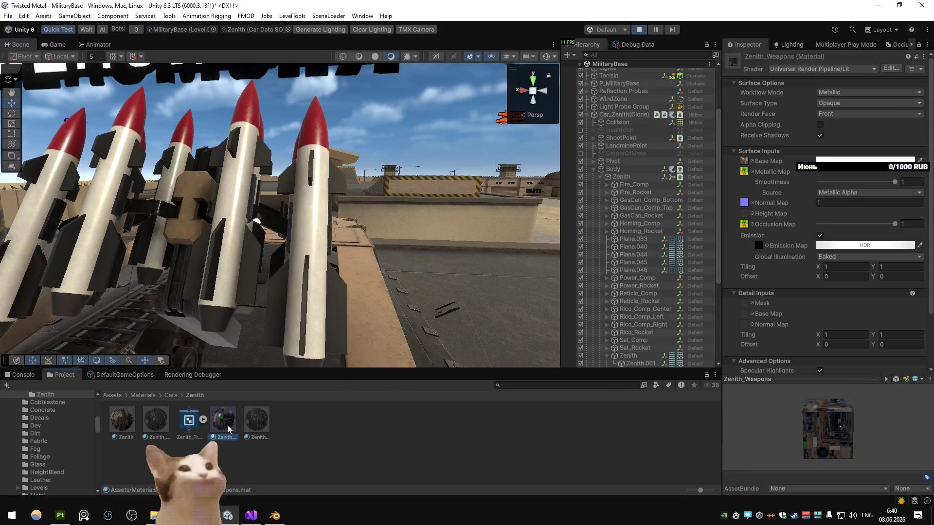
left_click(821, 237)
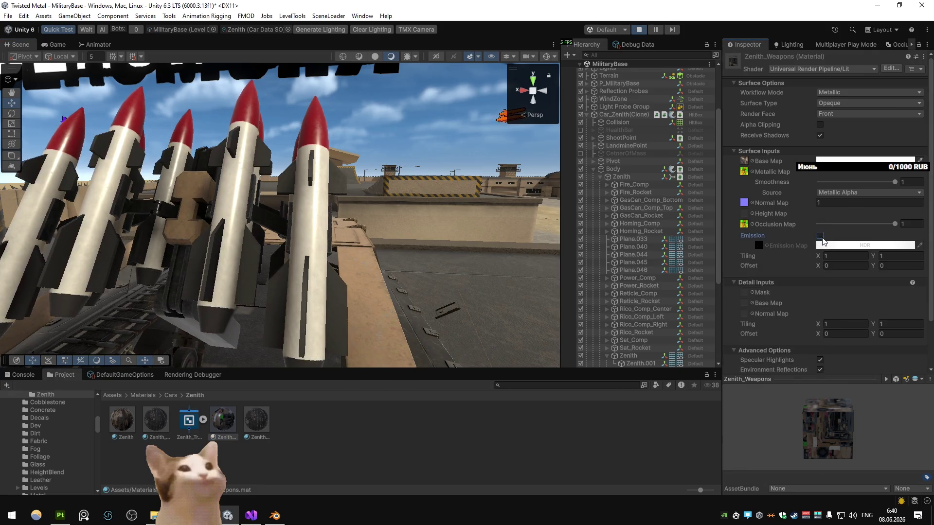
left_click(820, 236)
left_click(759, 246)
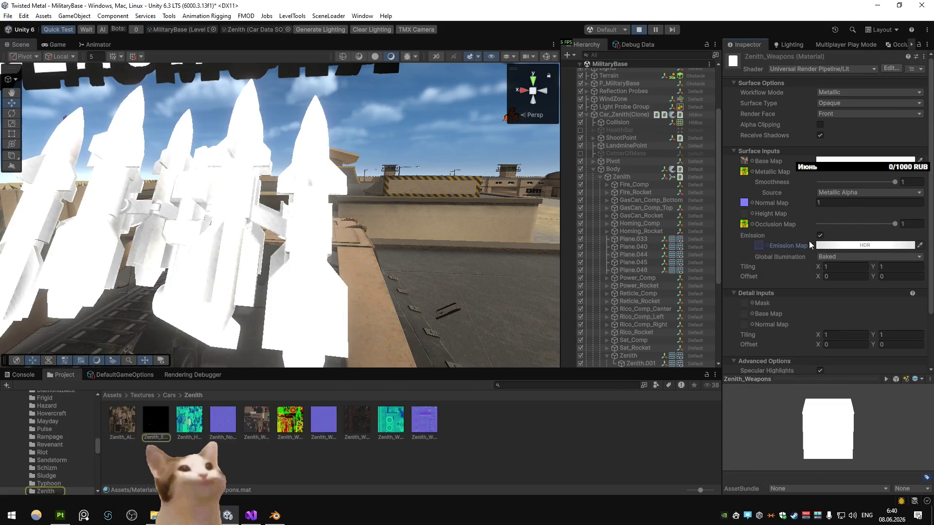
left_click(820, 236)
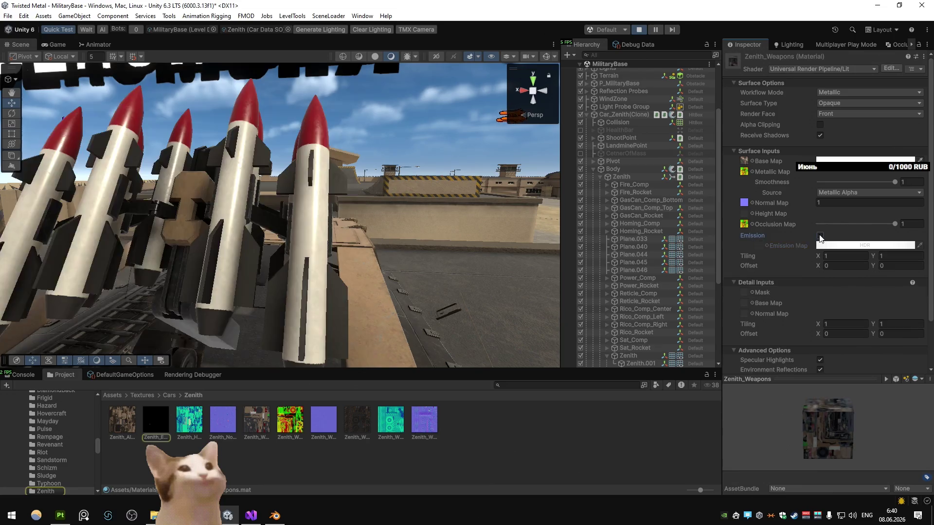
- Maximize the Game view, drive around the arena, then switch to the web browser
left_click(52, 45)
right_click(52, 46)
left_click(93, 82)
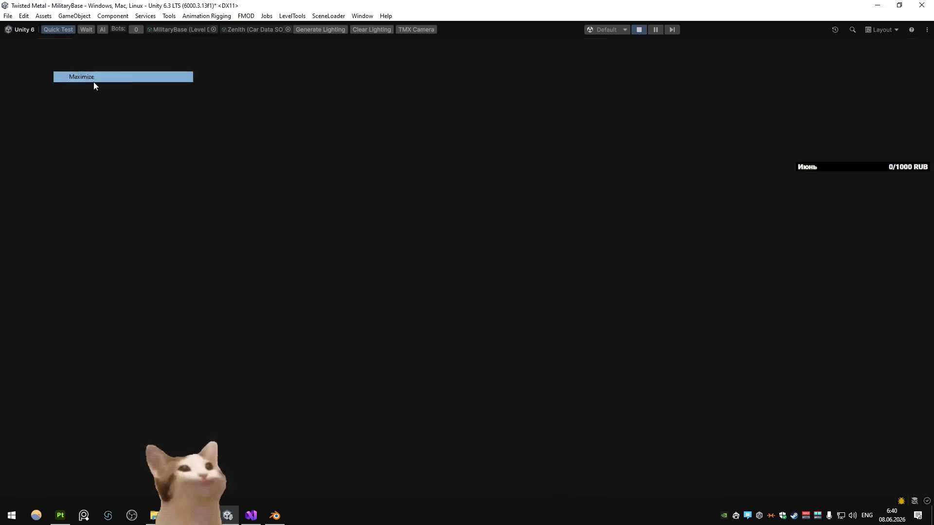
key("d")
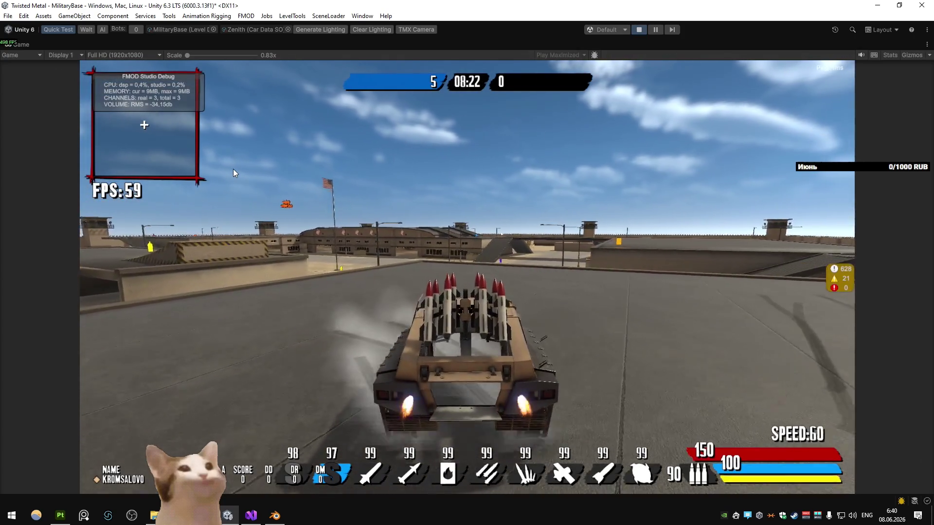
key("d")
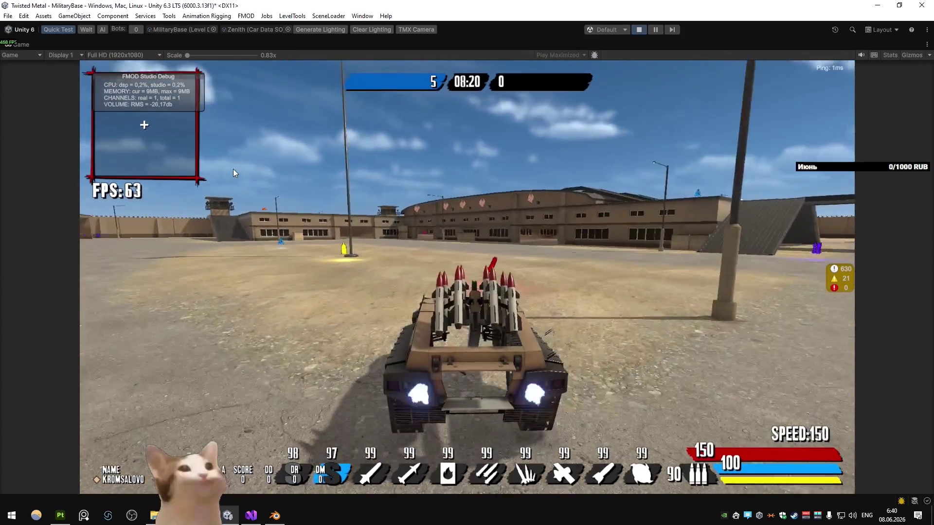
key("alt+Tab")
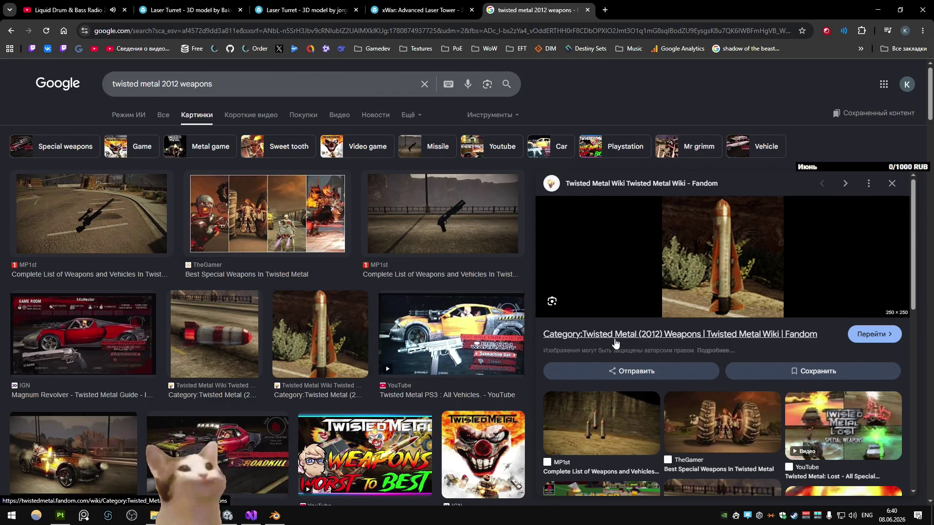
- Open the Fandom weapons category and read the Homing Missile article, then return to the image results
left_click(615, 335)
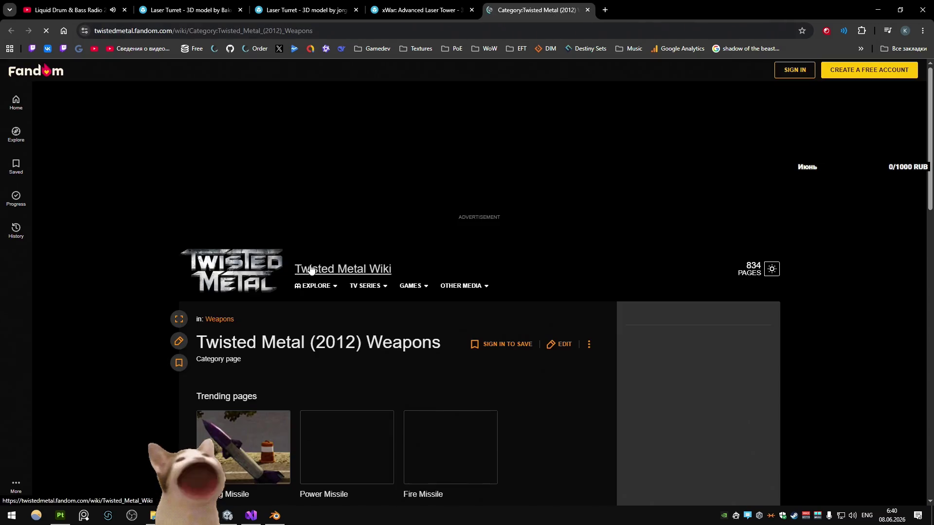
scroll(292, 271, "down", 5)
left_click(248, 165)
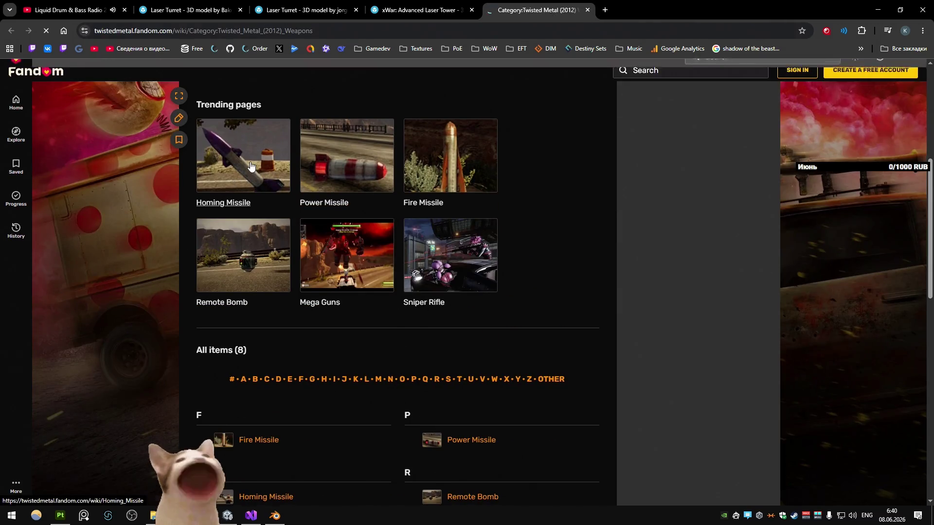
scroll(345, 234, "down", 4)
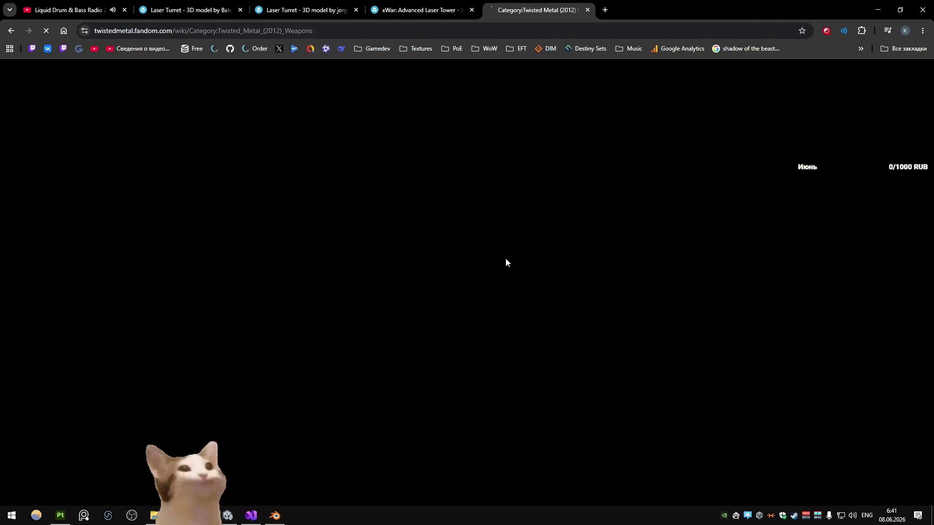
key("alt+Left")
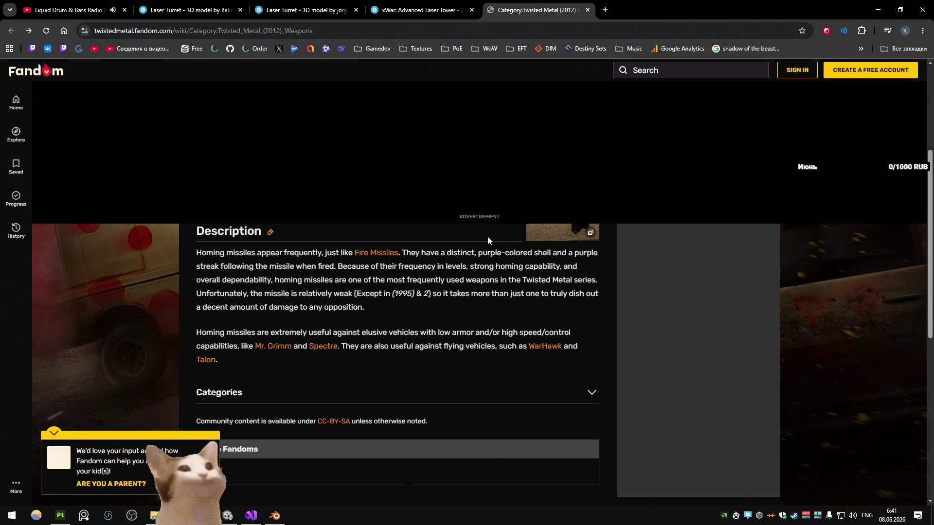
key("alt+Left")
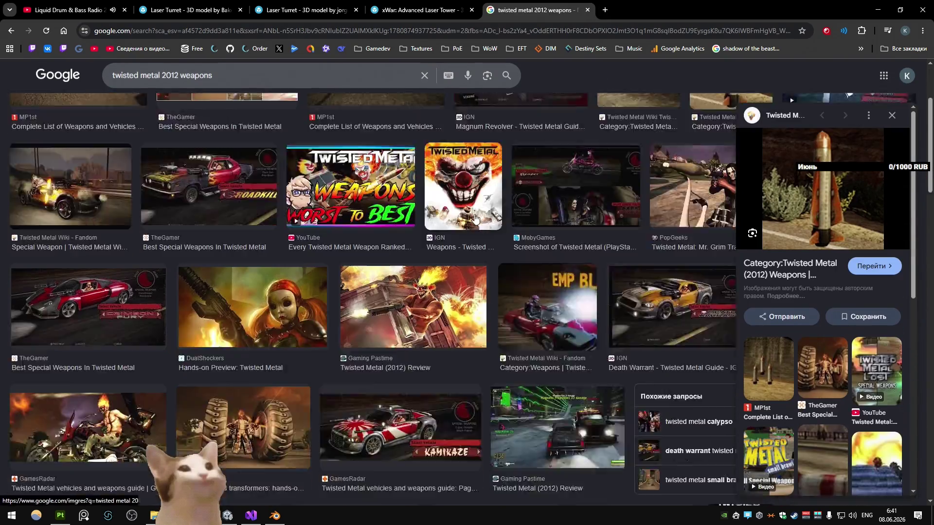
- Open the Fire Missile, Power Missile and another article from the Twisted Metal (2012) Weapons category in background tabs
scroll(475, 218, "down", 2)
left_click(848, 270)
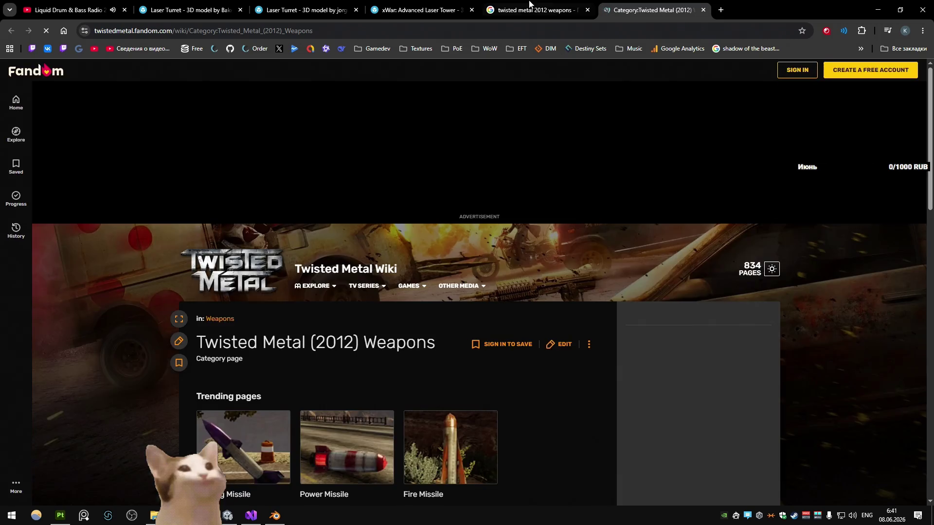
middle_click(529, 4)
scroll(520, 195, "down", 4)
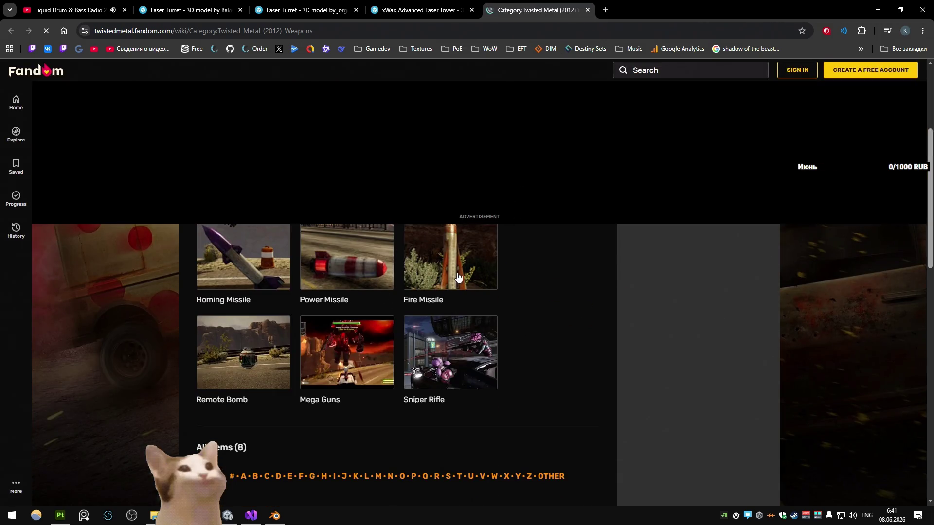
middle_click(326, 282)
middle_click(223, 262)
middle_click(250, 381)
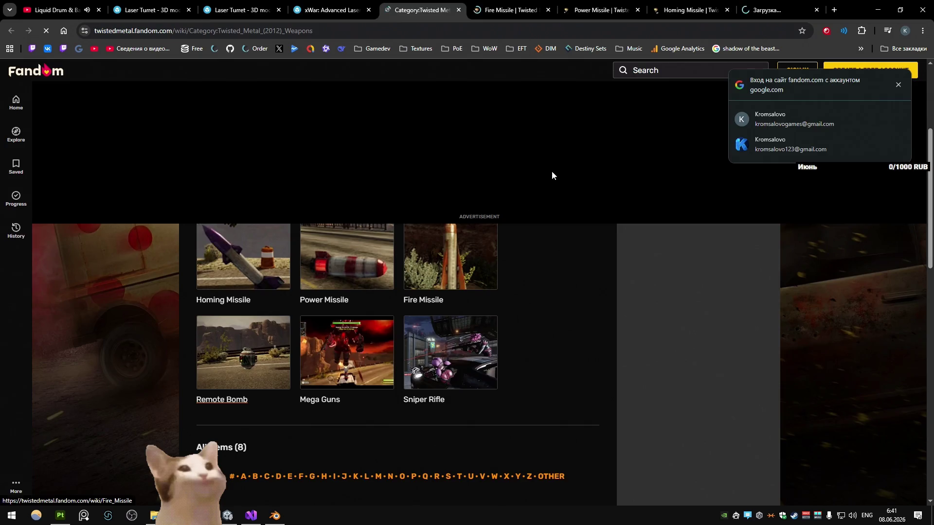
key("ctrl+w")
- Look through the Power Missile, Homing Missile, Remote Bomb and Fire Missile tabs, then close them
left_click(570, 11)
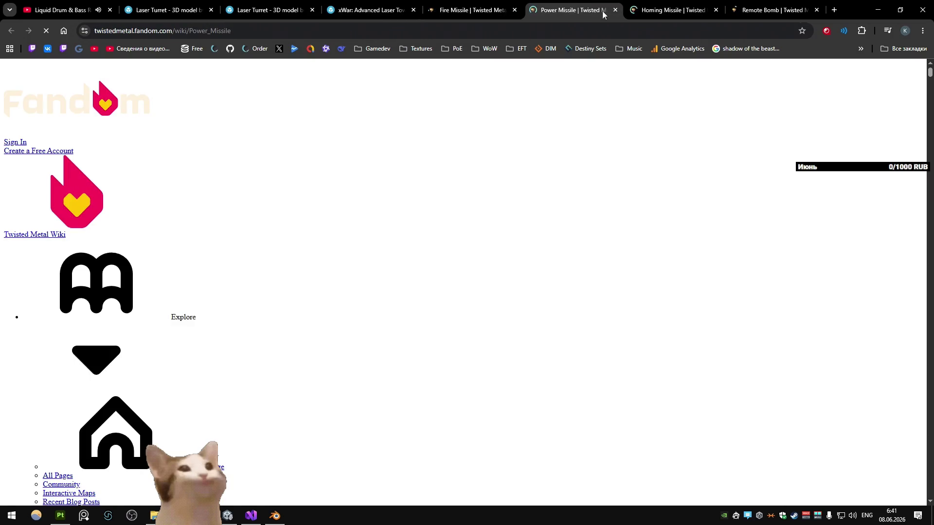
left_click(671, 10)
left_click(773, 10)
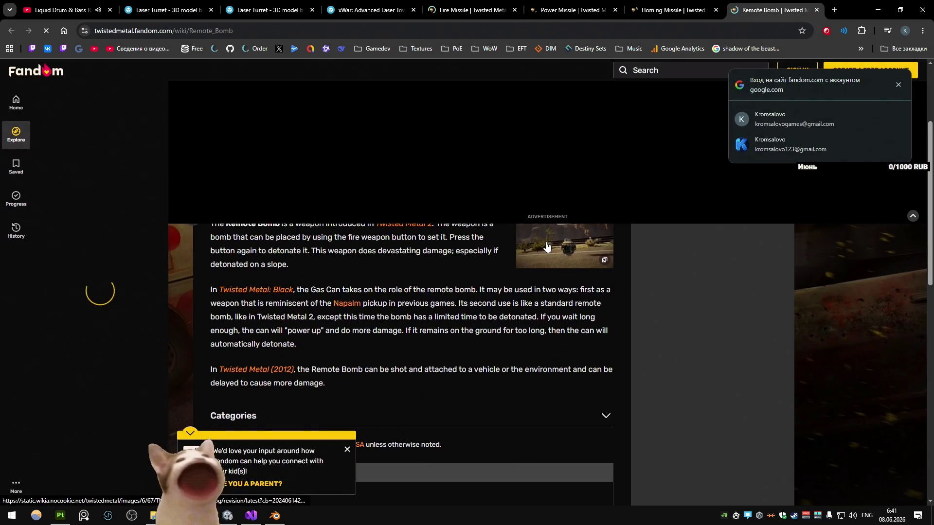
left_click(521, 229)
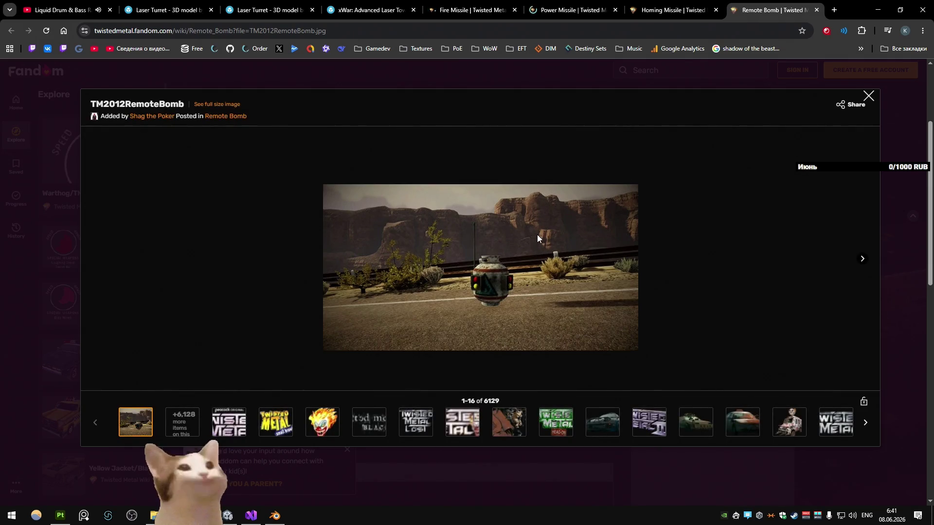
key("ctrl+shift+Tab")
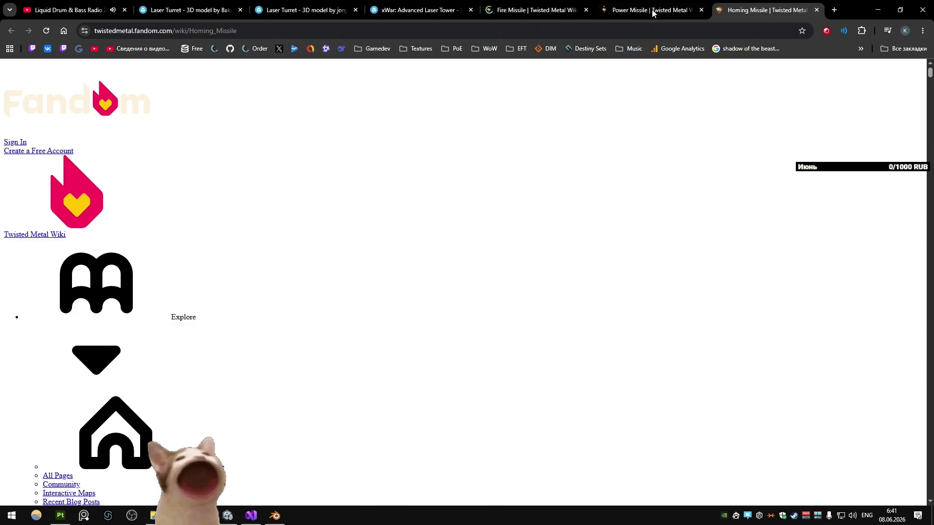
left_click(580, 4)
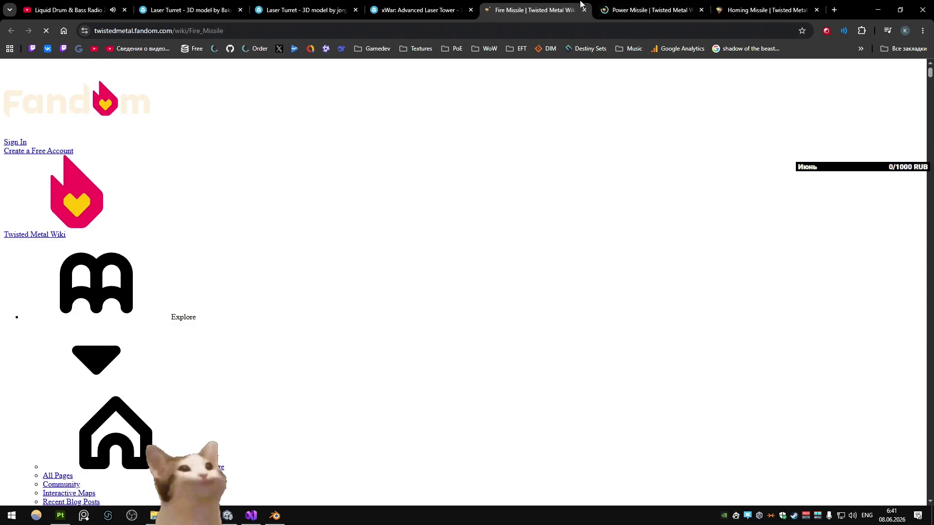
left_click(742, 6)
left_click(511, 6)
left_click(761, 10)
left_click(529, 4)
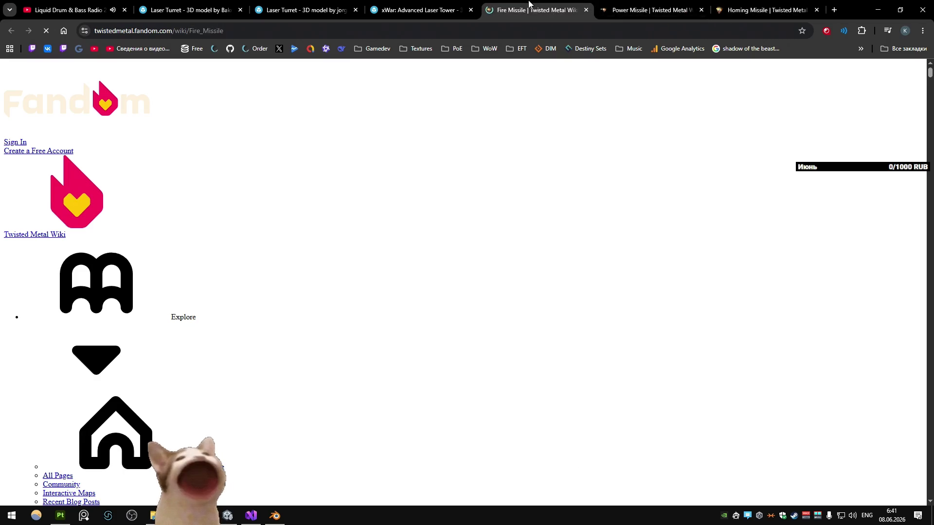
left_click(771, 8)
key("ctrl+w")
key("ctrl+w")
key("ctrl+w")
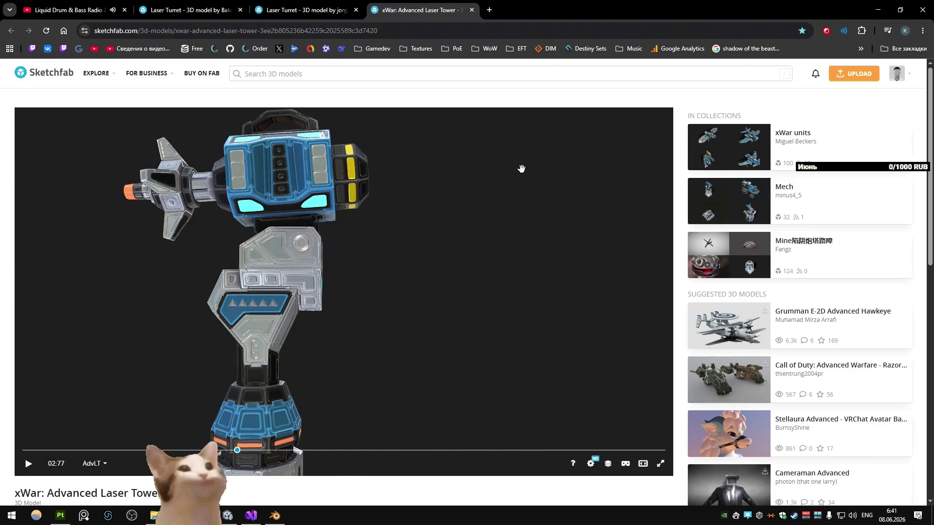
- Close the xWar tab, search Sketchfab for 'rocket' and open Hover bike 'The Rocket' in a new tab
key("ctrl+w")
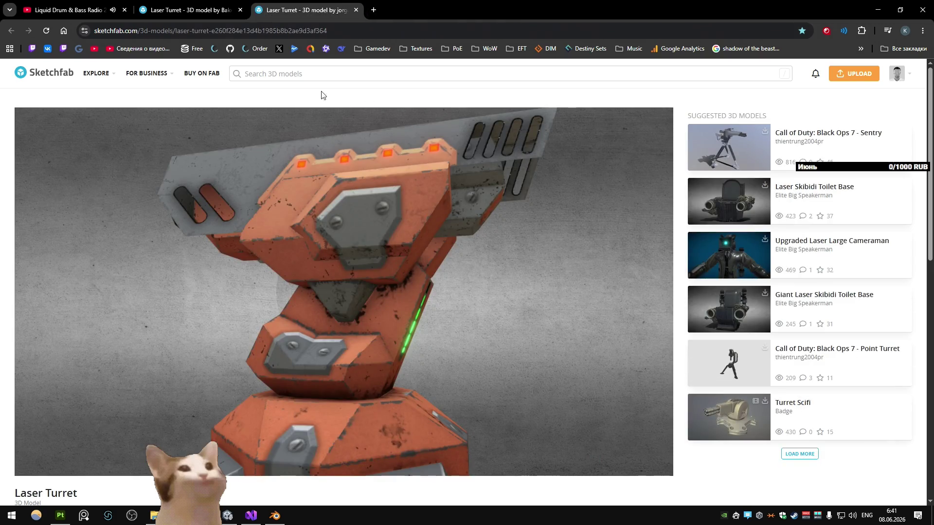
left_click(312, 71)
type("rocket")
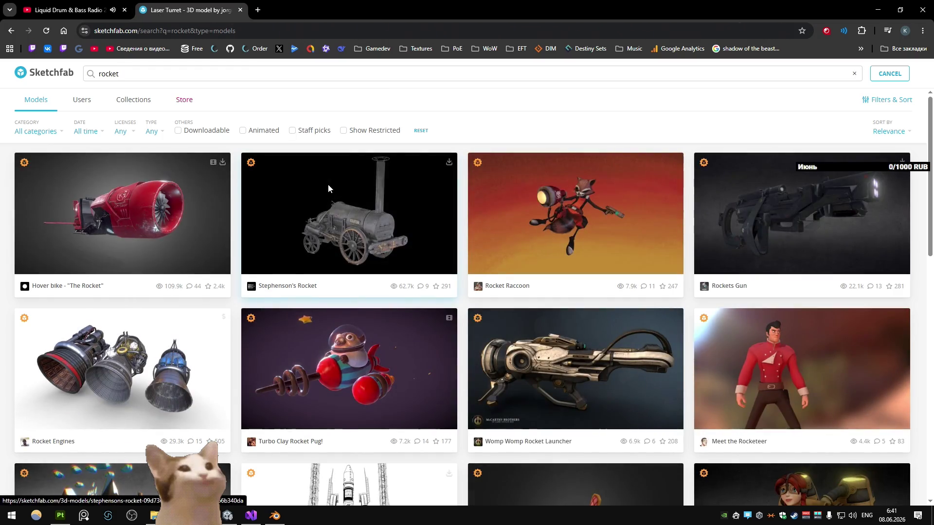
middle_click(149, 223)
scroll(401, 224, "down", 3)
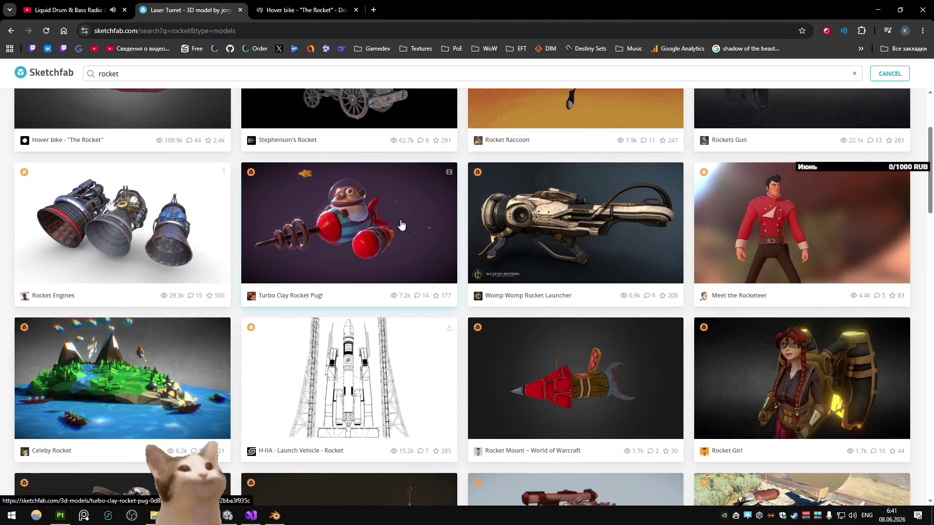
key("ctrl+Tab")
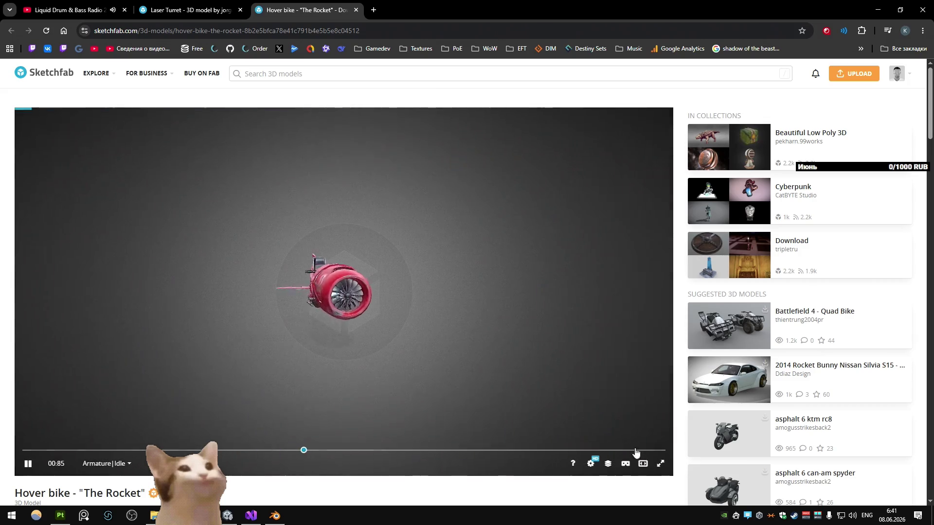
- Show the hover bike fullscreen, rotate it to a side view and open the Model Inspector
key("f")
mouse_move(556, 394)
left_mouse_down()
mouse_move(384, 312)
mouse_move(502, 348)
left_mouse_up()
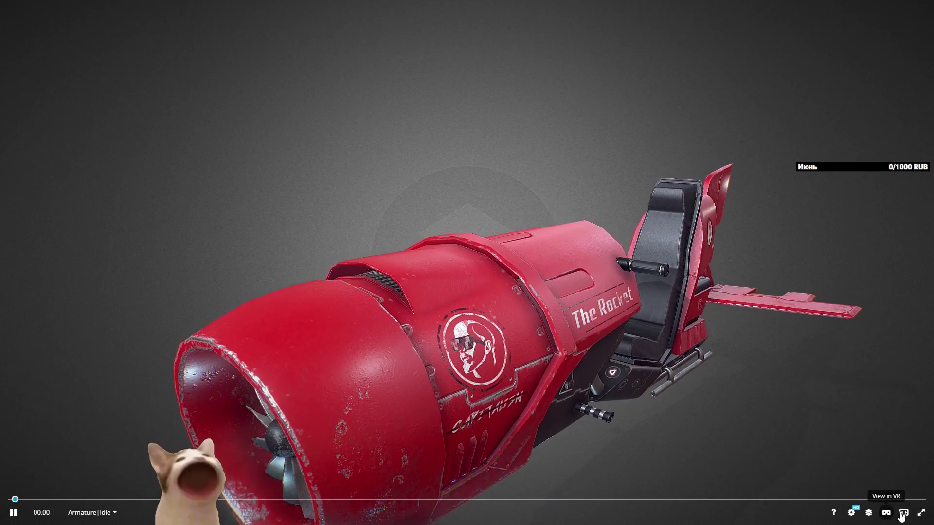
left_click(868, 513)
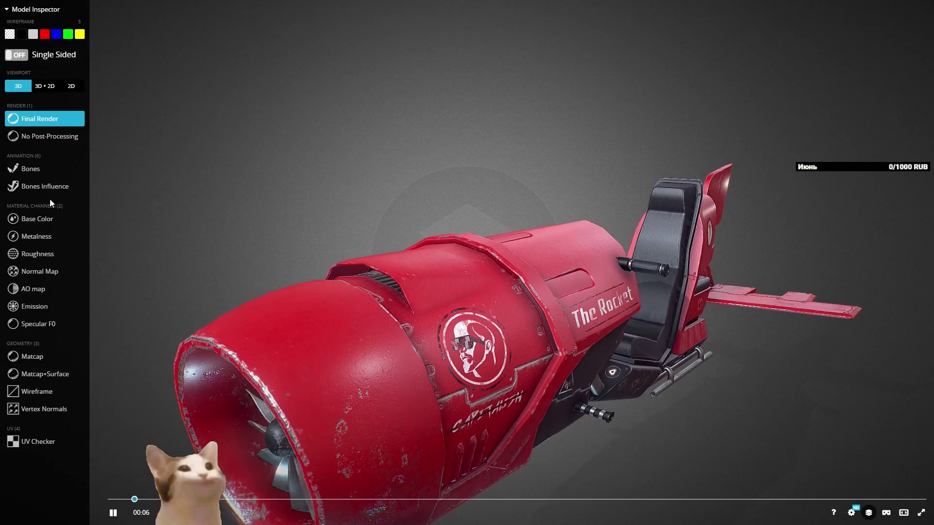
- Step through base colour, metalness, roughness, normal, AO, emission and Specular F0 channels, then back to final render
left_click(39, 219)
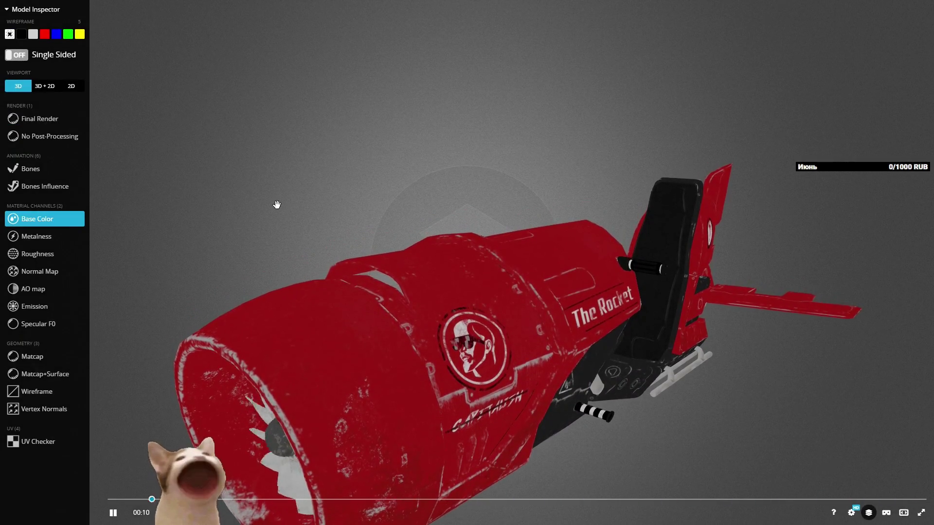
left_click(72, 237)
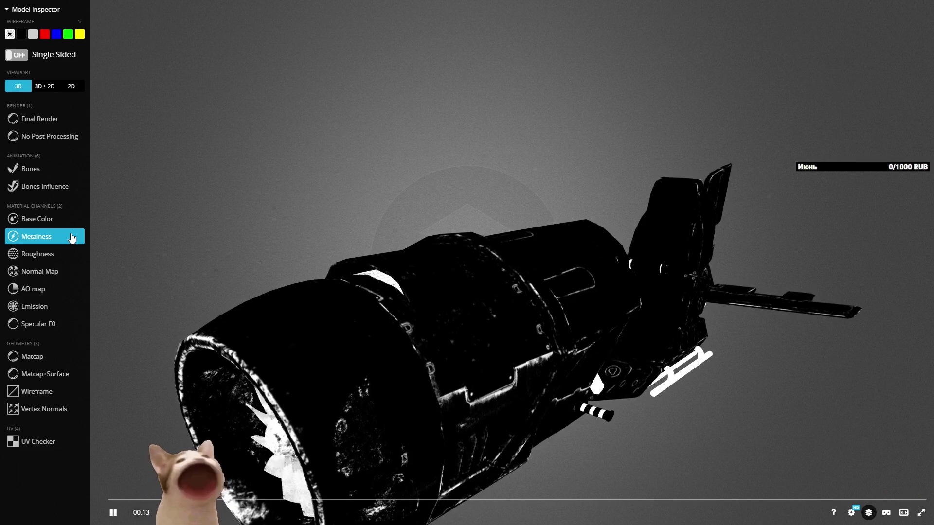
left_click(54, 255)
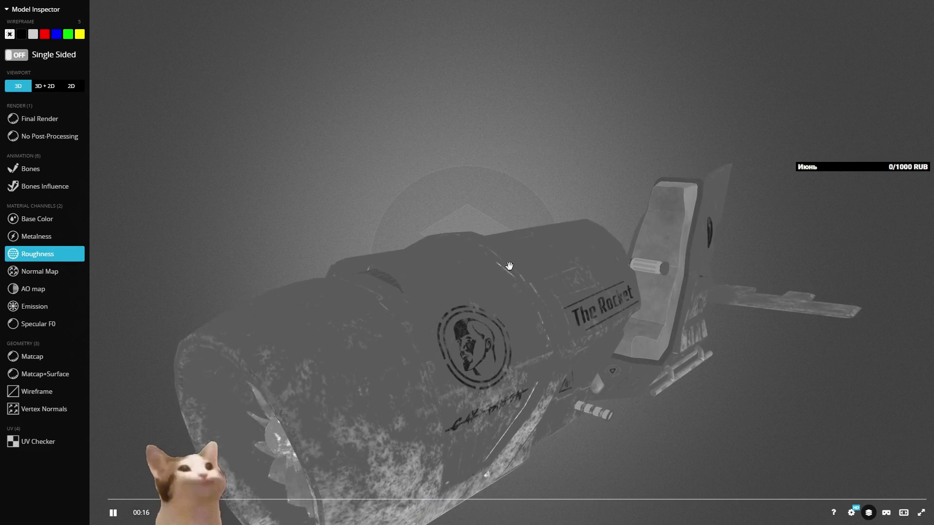
left_click(53, 272)
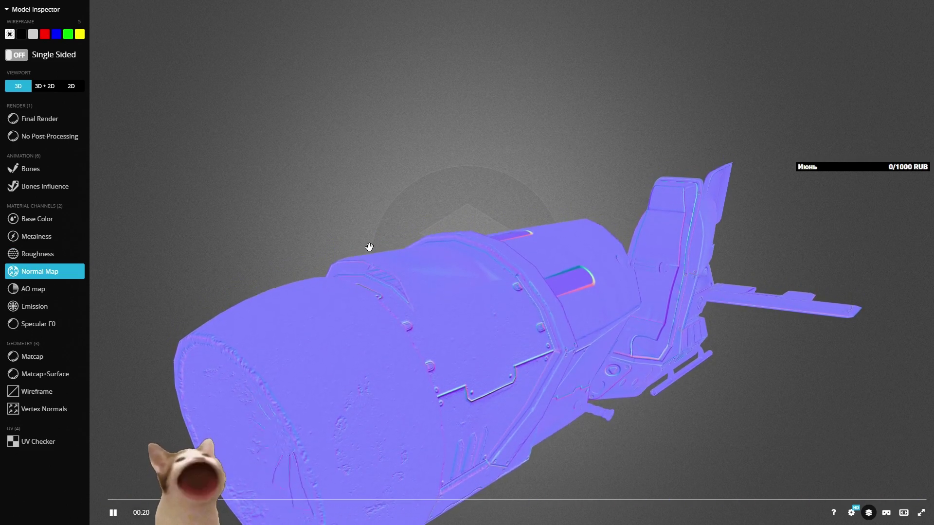
left_click(82, 291)
left_click(81, 307)
left_click(82, 324)
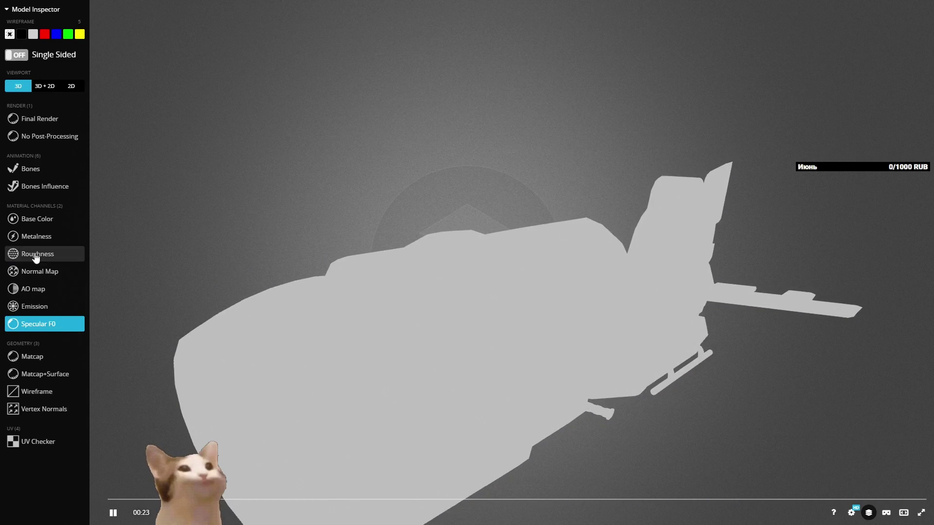
left_click(40, 120)
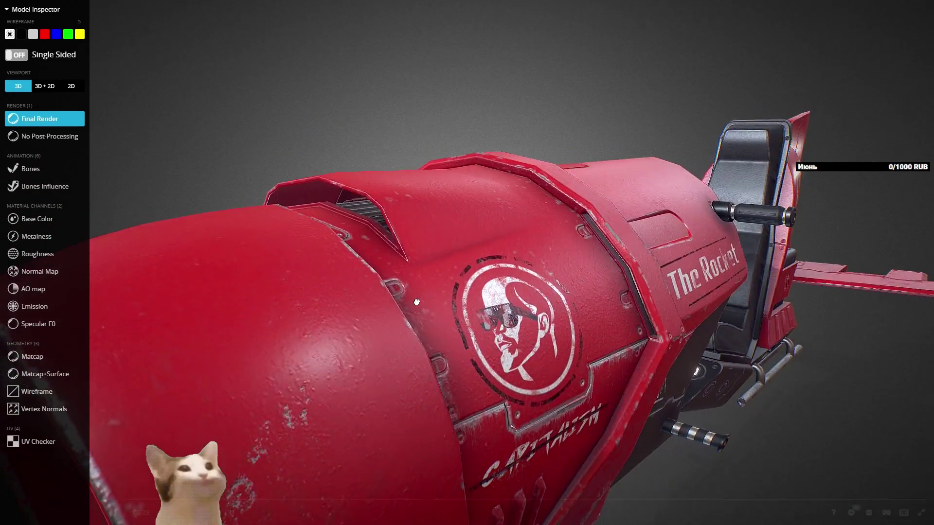
- Leave fullscreen and close the Hover bike model page
scroll(428, 302, "down", 5)
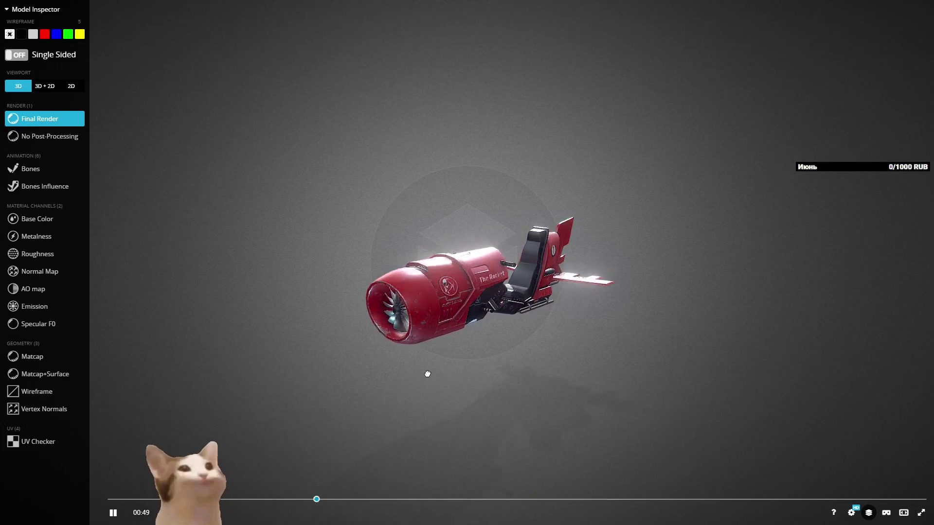
key("Escape")
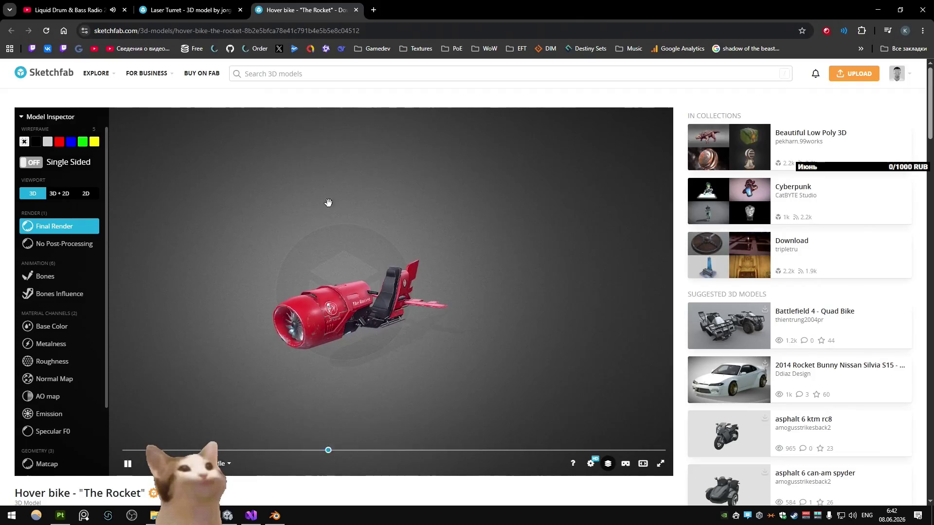
left_click(318, 10)
- Return to Substance Painter and frame the rocket in a side view
left_click(59, 520)
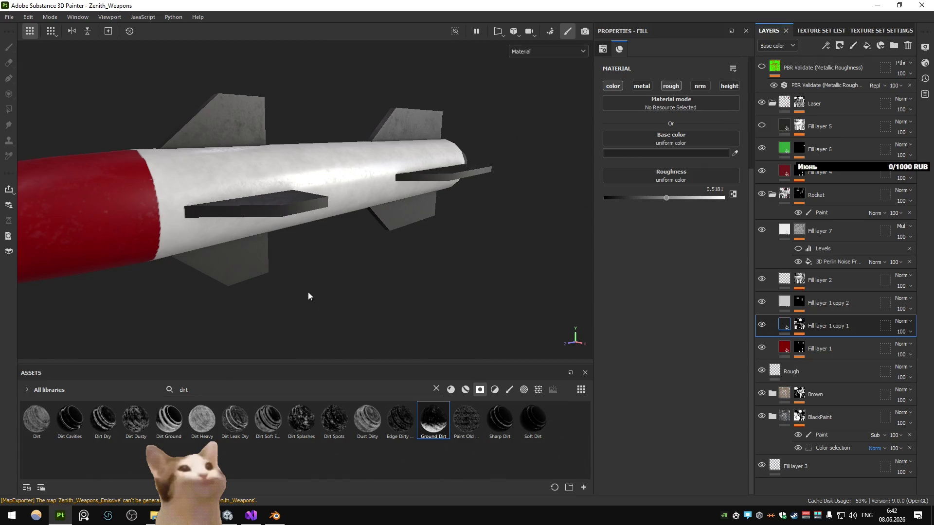
scroll(346, 312, "down", 5)
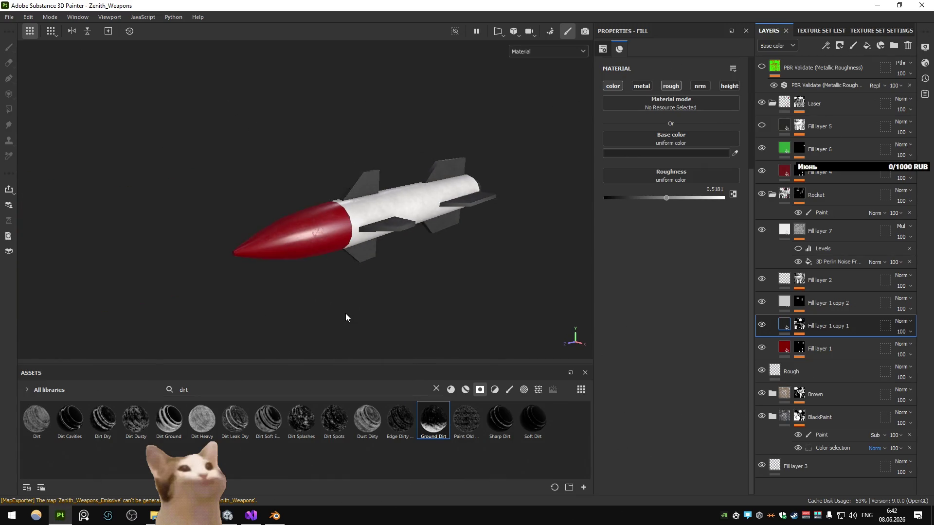
mouse_move(346, 317)
left_mouse_down()
mouse_move(334, 313)
mouse_move(350, 327)
mouse_move(229, 317)
mouse_move(402, 312)
mouse_move(426, 322)
left_mouse_up()
scroll(337, 315, "up", 5)
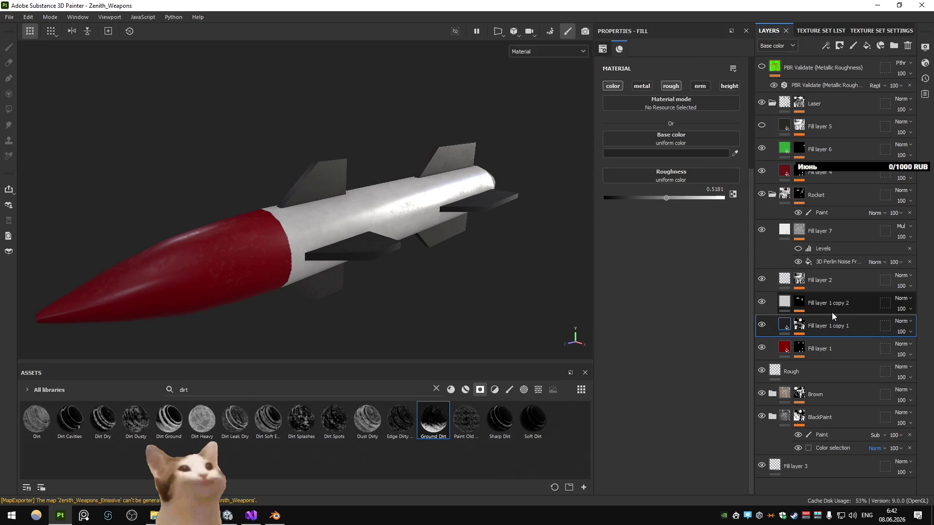
left_click(826, 45)
- Add a Filter effect to Fill layer 1 copy 1 and set it to MatFinish Powder Coated
left_click(859, 133)
left_click(674, 86)
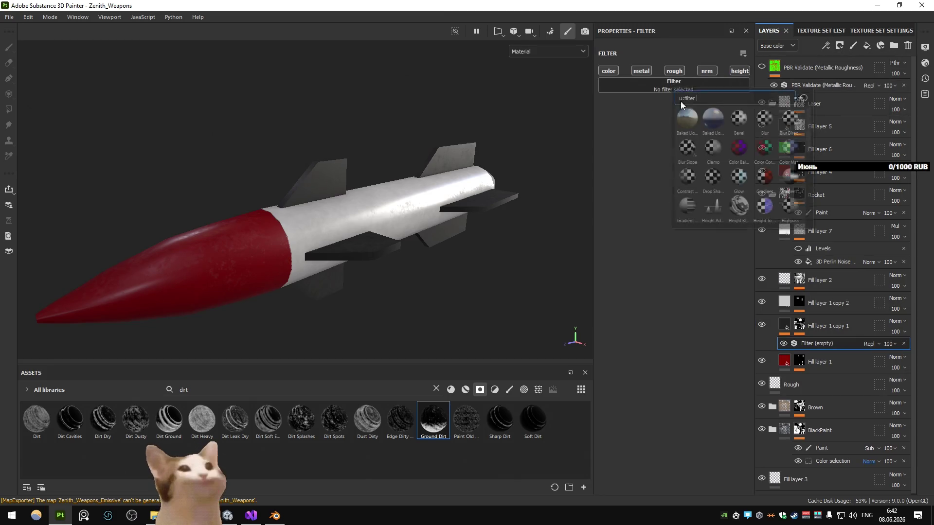
mouse_move(722, 123)
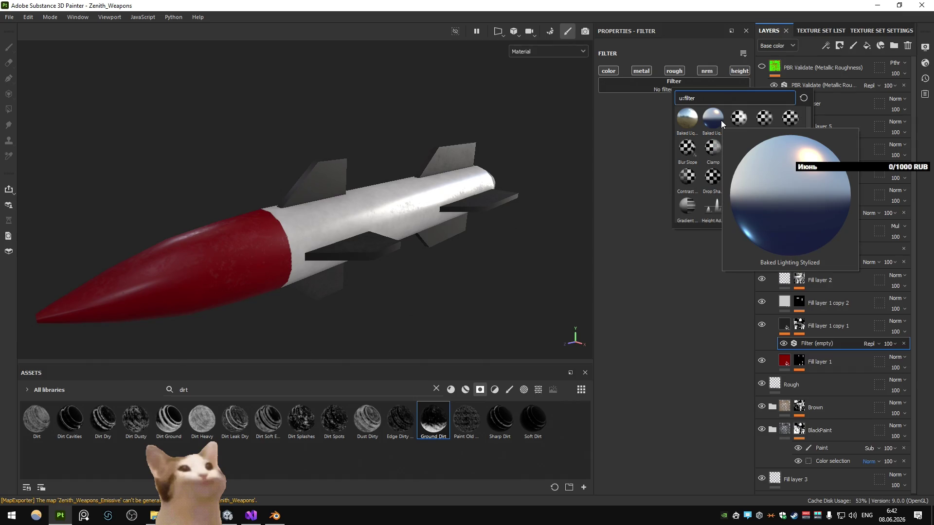
type(" fini")
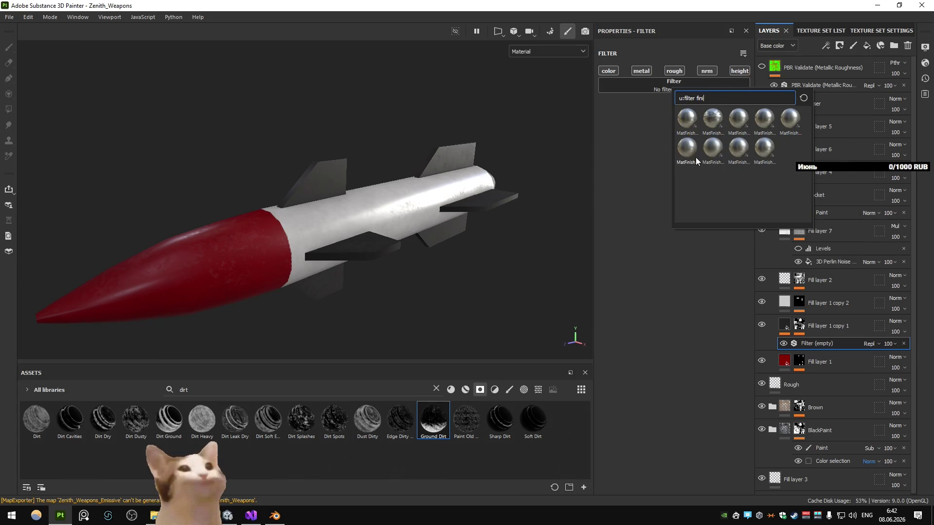
mouse_move(697, 161)
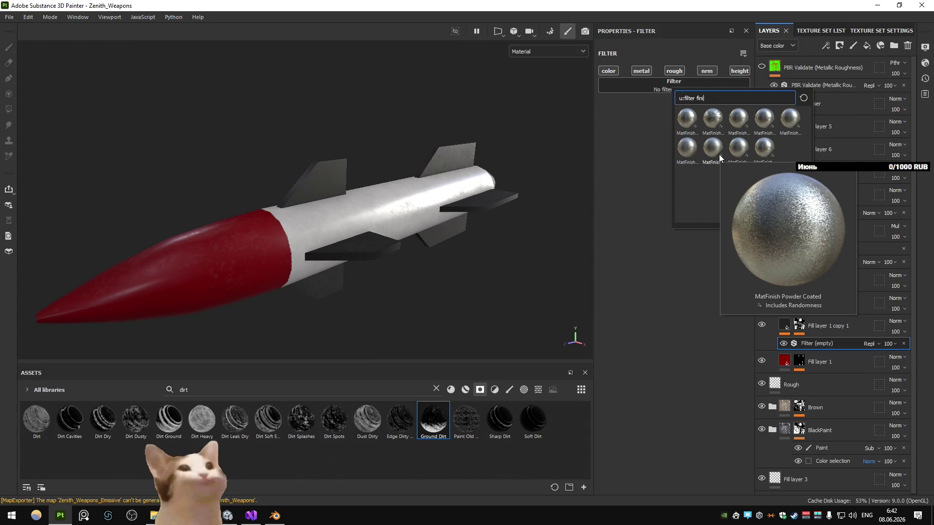
left_click(719, 156)
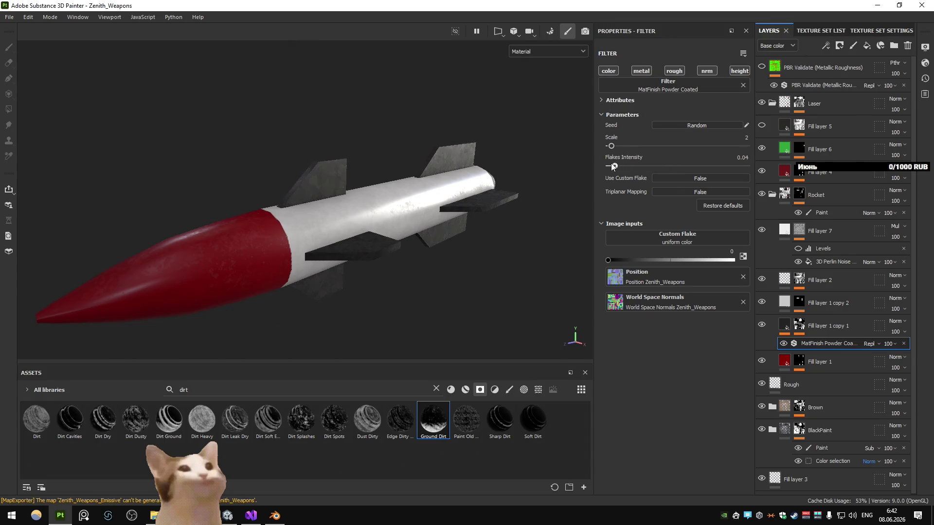
scroll(439, 152, "up", 10)
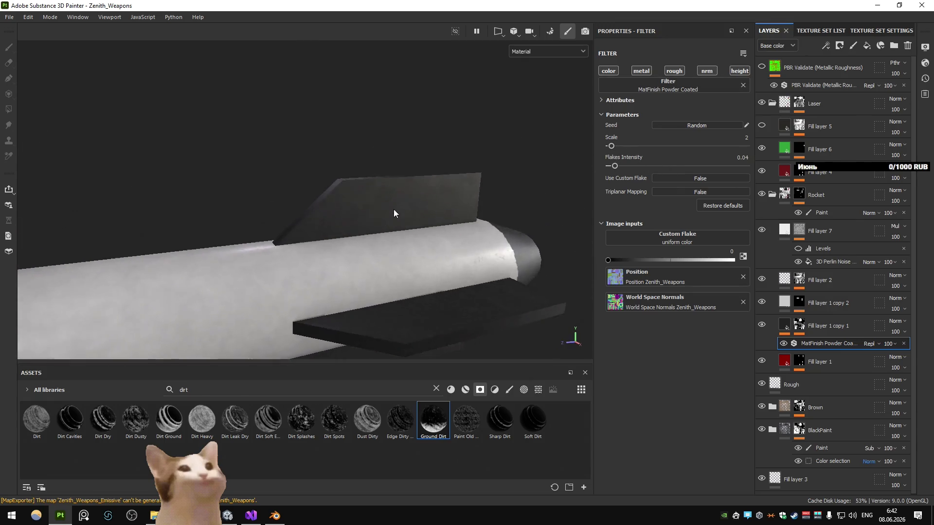
left_click(686, 88)
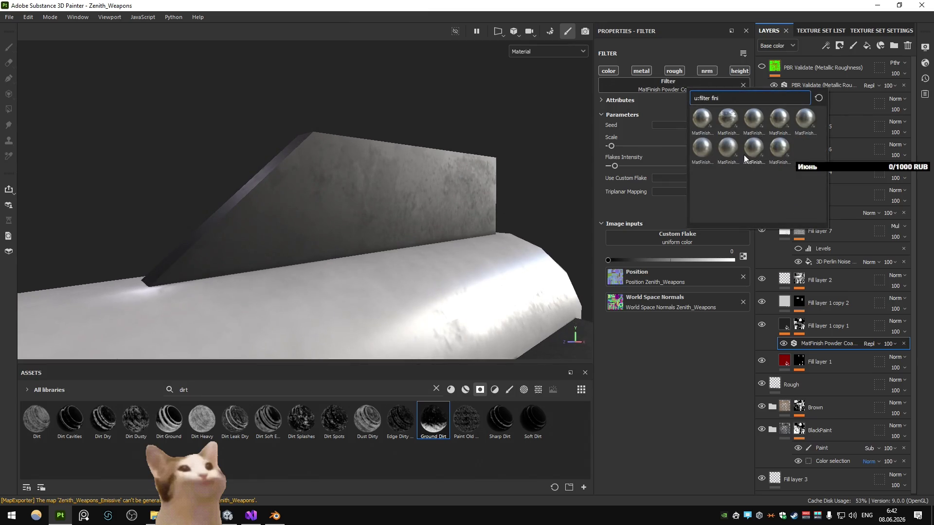
mouse_move(743, 155)
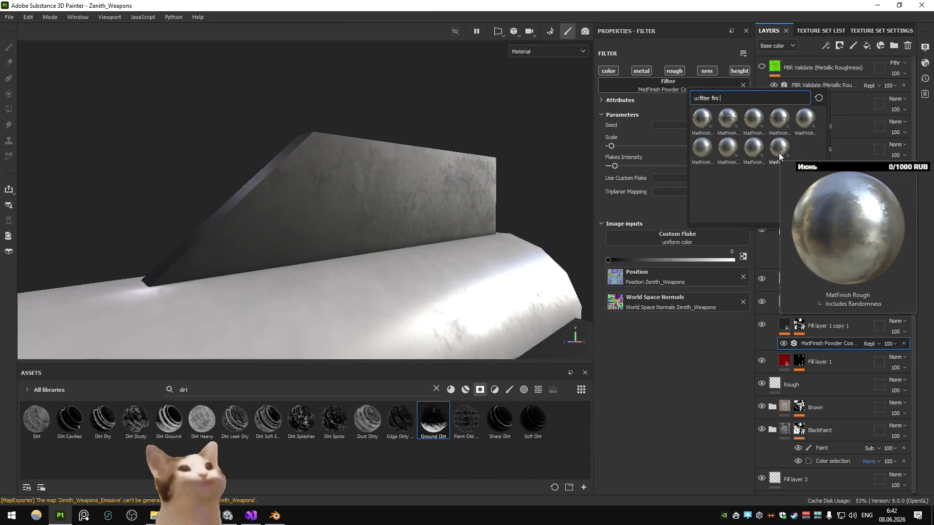
left_click(722, 151)
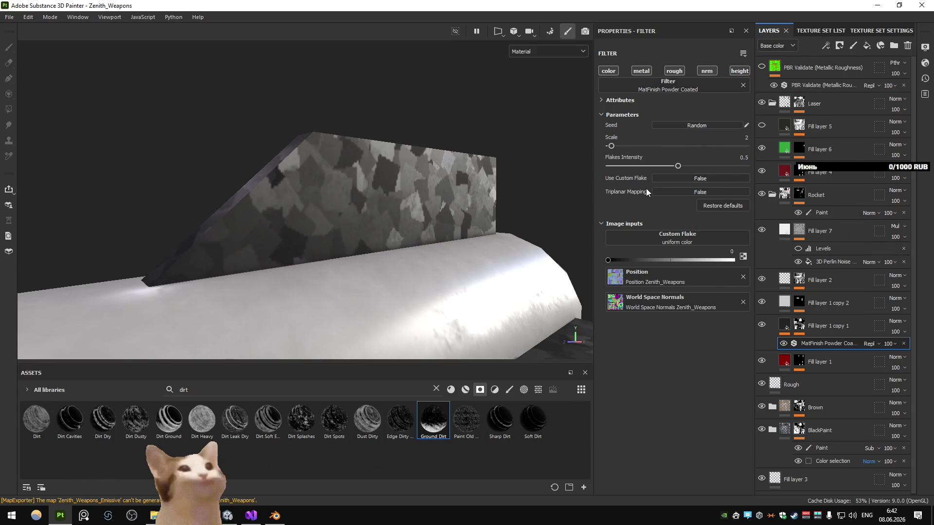
- Set the filter's Scale to 29 and Flakes Intensity to 0.17
mouse_move(612, 151)
left_mouse_down()
mouse_move(671, 152)
mouse_move(625, 170)
left_mouse_up()
mouse_move(438, 195)
left_mouse_down()
mouse_move(408, 206)
mouse_move(396, 238)
left_mouse_up()
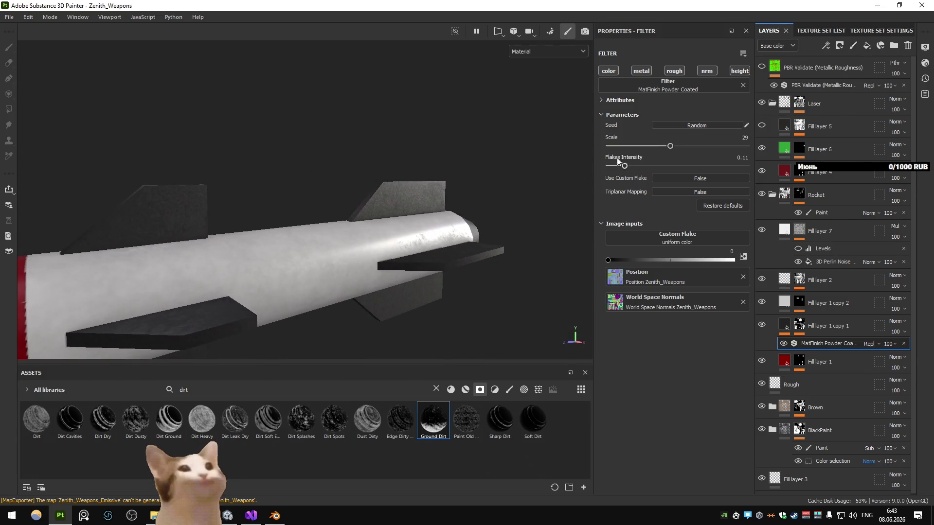
left_click_drag(626, 167, 627, 167)
scroll(428, 211, "down", 3)
left_click_drag(427, 211, 423, 221)
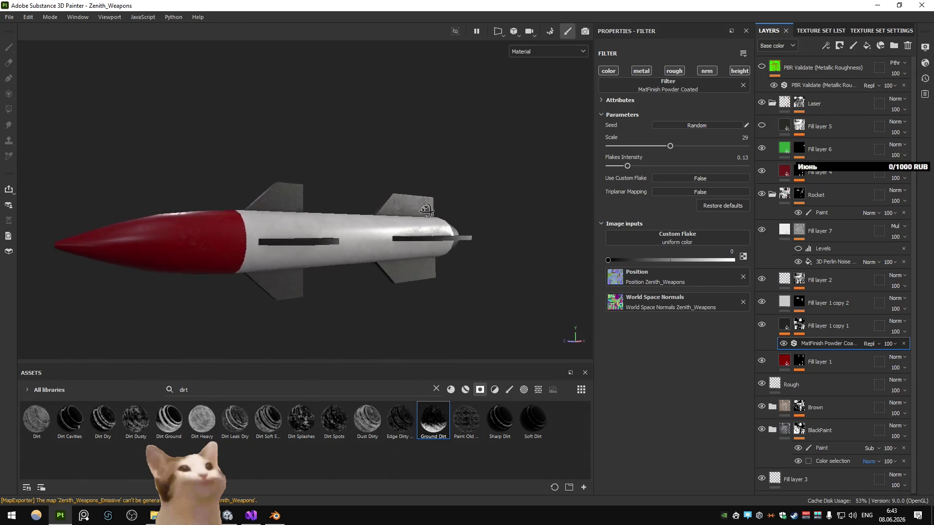
scroll(423, 220, "up", 5)
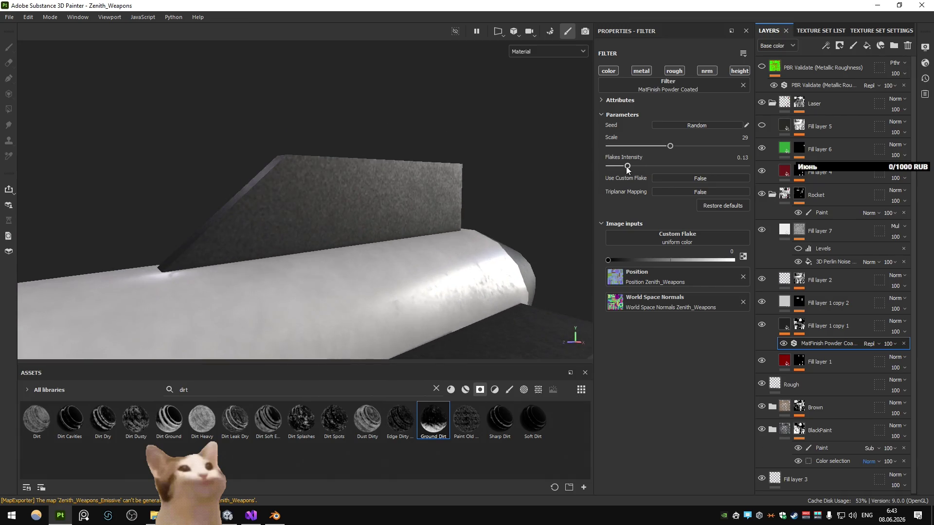
left_click_drag(629, 168, 632, 169)
scroll(347, 226, "down", 5)
mouse_move(346, 226)
left_mouse_down()
mouse_move(351, 259)
mouse_move(384, 221)
left_mouse_up()
- Export the Zenith_Weapons textures and switch to the running Unity game
key("ctrl+shift+e")
left_click(696, 428)
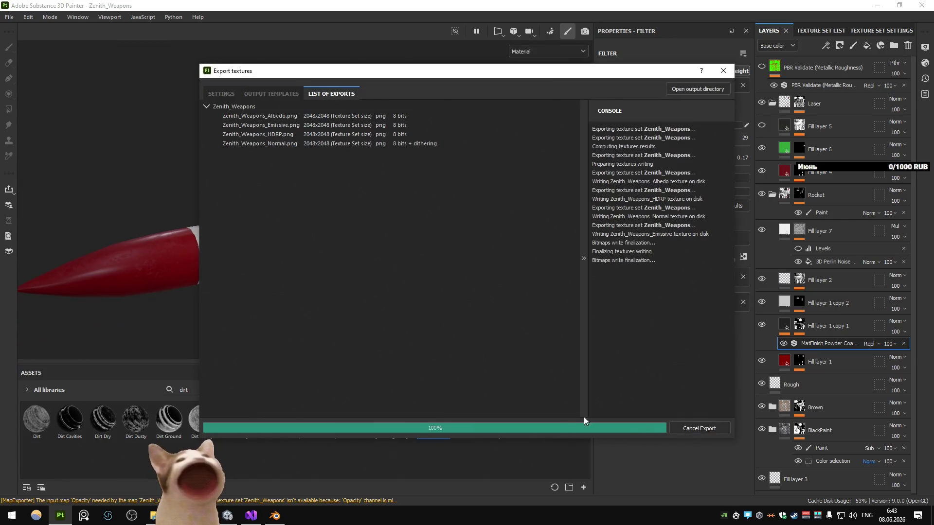
key("alt+Tab")
key("alt+Tab")
key("Tab")
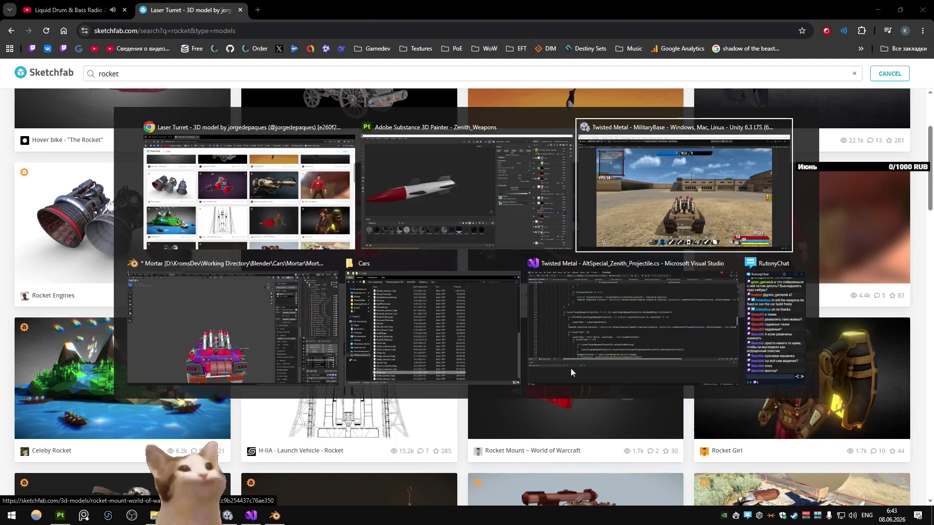
key("w")
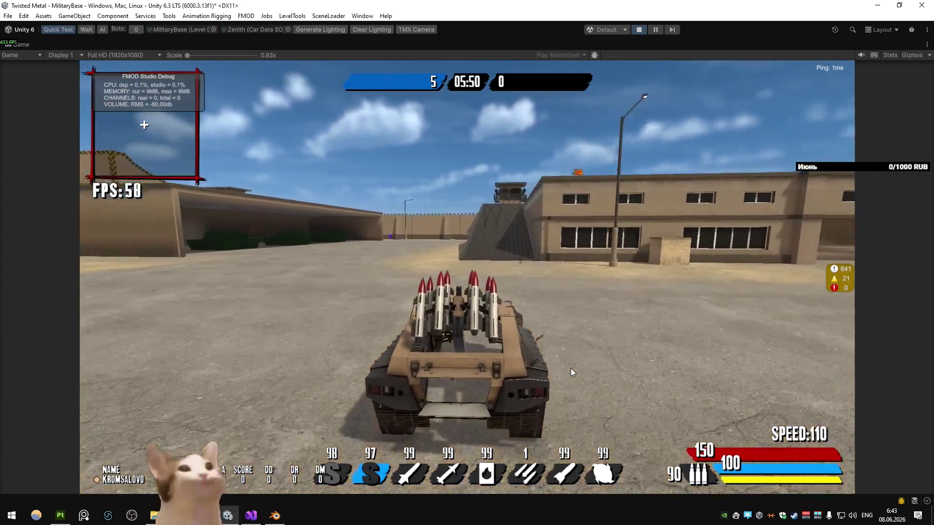
- Drive up the ramp and along the wall-top road with boost, then view the rocket nose-on in Painter
key("a")
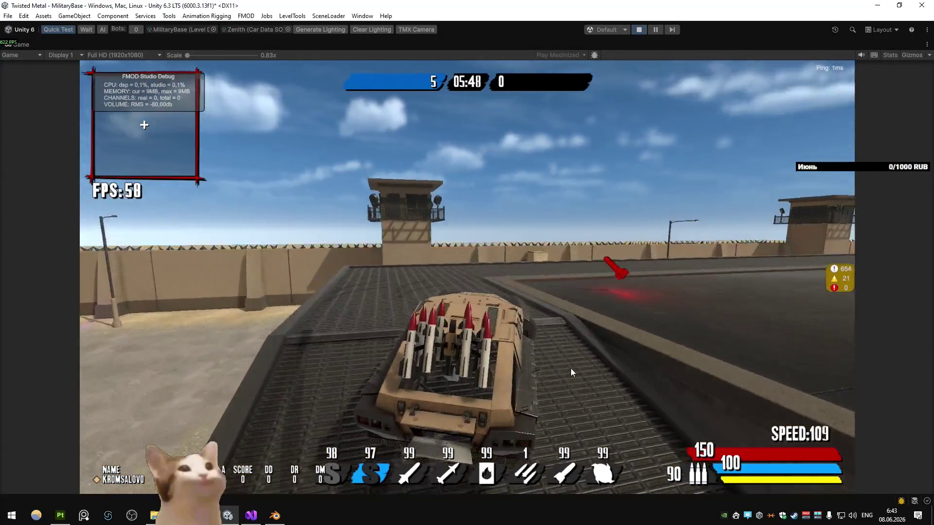
key("d")
key("d")
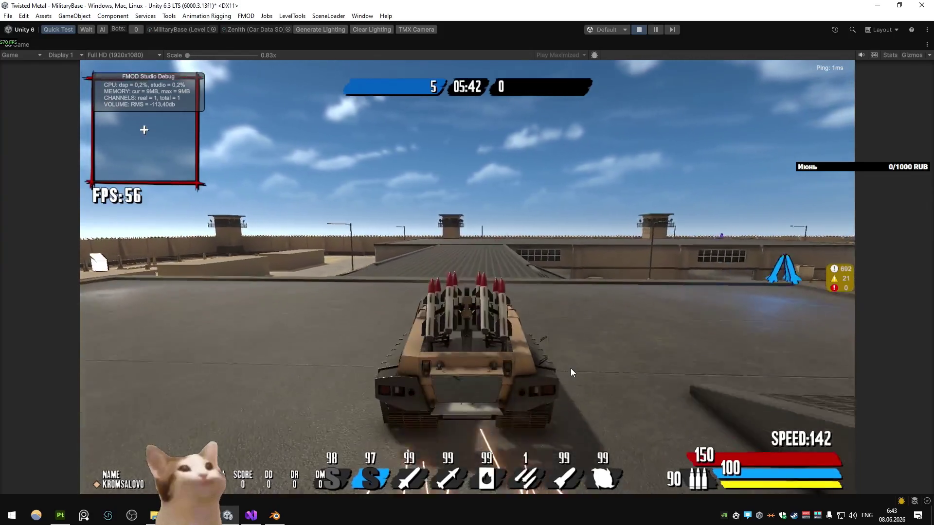
key("shift")
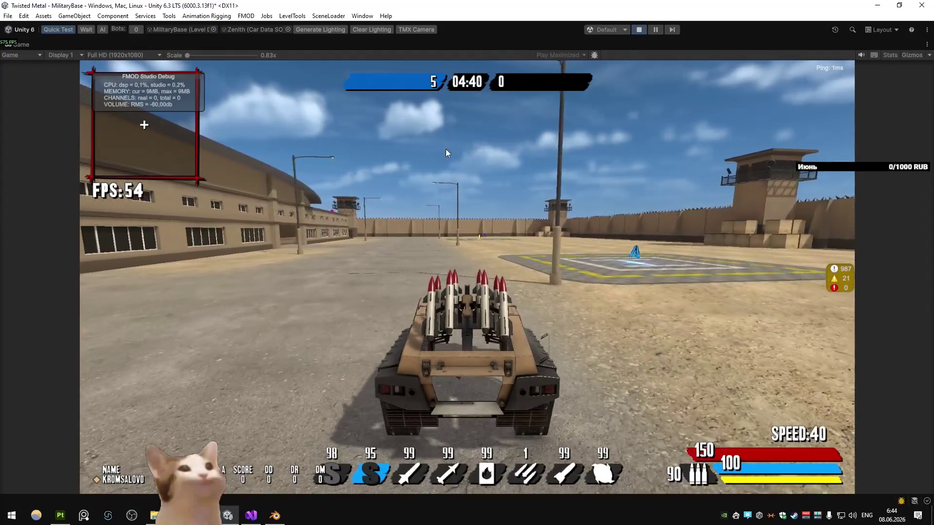
key("alt+Tab")
mouse_move(402, 286)
left_mouse_down()
mouse_move(425, 225)
mouse_move(380, 262)
mouse_move(417, 255)
mouse_move(467, 274)
mouse_move(302, 277)
mouse_move(329, 260)
mouse_move(211, 248)
mouse_move(507, 263)
mouse_move(346, 271)
mouse_move(400, 257)
mouse_move(383, 253)
mouse_move(325, 271)
mouse_move(348, 243)
mouse_move(336, 273)
mouse_move(386, 287)
mouse_move(365, 278)
mouse_move(375, 235)
mouse_move(298, 215)
mouse_move(350, 229)
mouse_move(366, 207)
left_mouse_up()
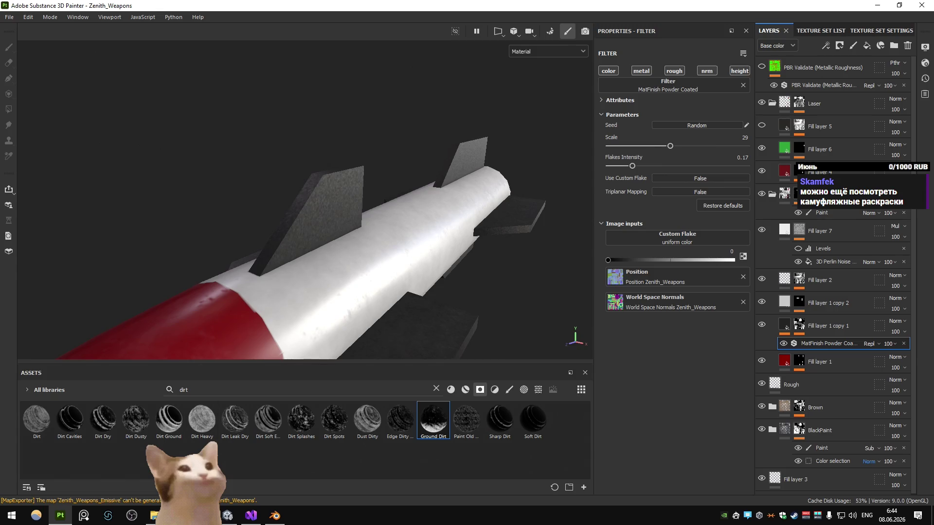
- Give the rocket Cylinder.039 a Bevel modifier with Limit Method set to Angle
key("alt+Tab")
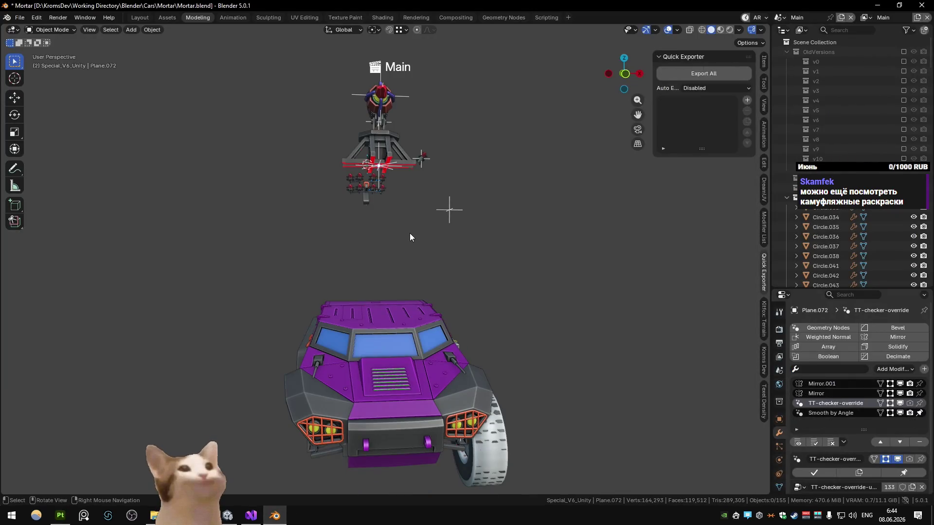
left_click_drag(410, 233, 362, 232)
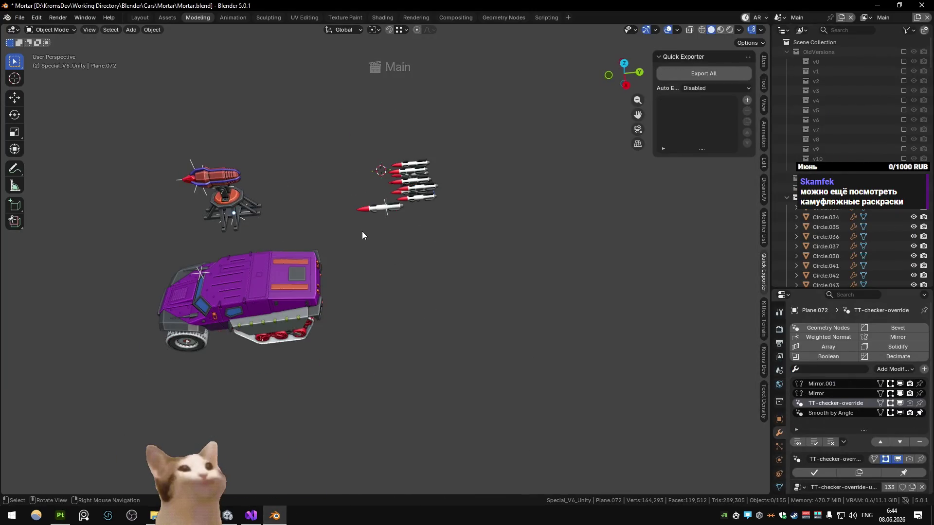
left_click(385, 209)
scroll(394, 227, "up", 7)
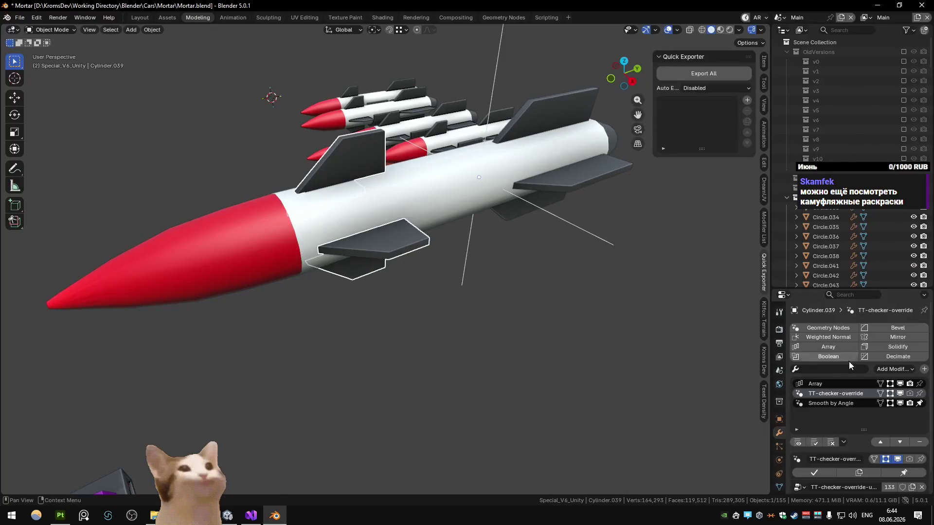
left_click(886, 330)
scroll(864, 420, "down", 4)
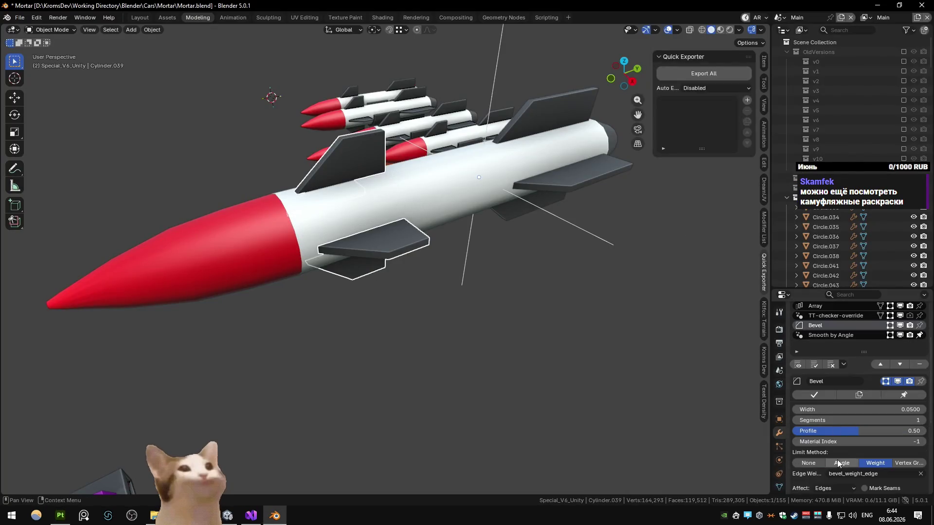
left_click(838, 464)
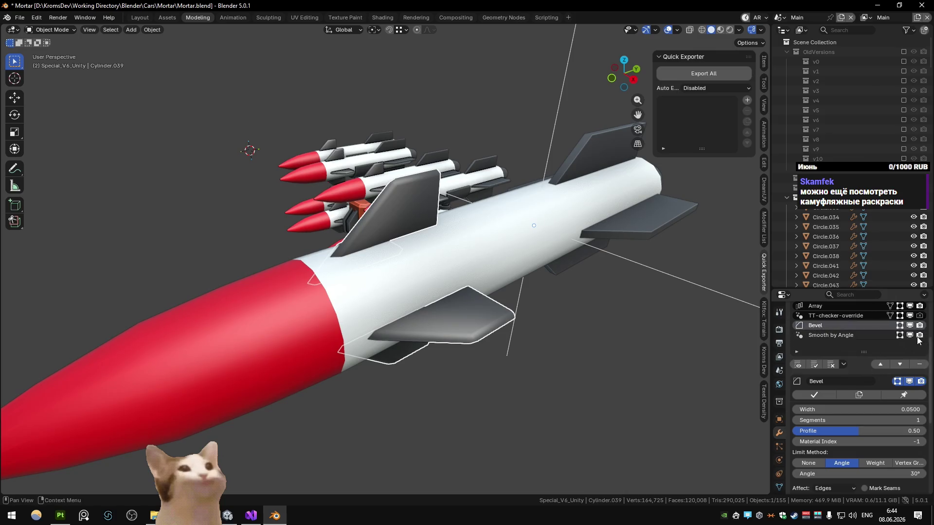
- Add a Weighted Normal modifier and reduce the Bevel Width to about 0.003
scroll(919, 340, "up", 3)
left_click(829, 318)
mouse_move(486, 273)
left_mouse_down()
mouse_move(522, 269)
mouse_move(654, 330)
left_mouse_up()
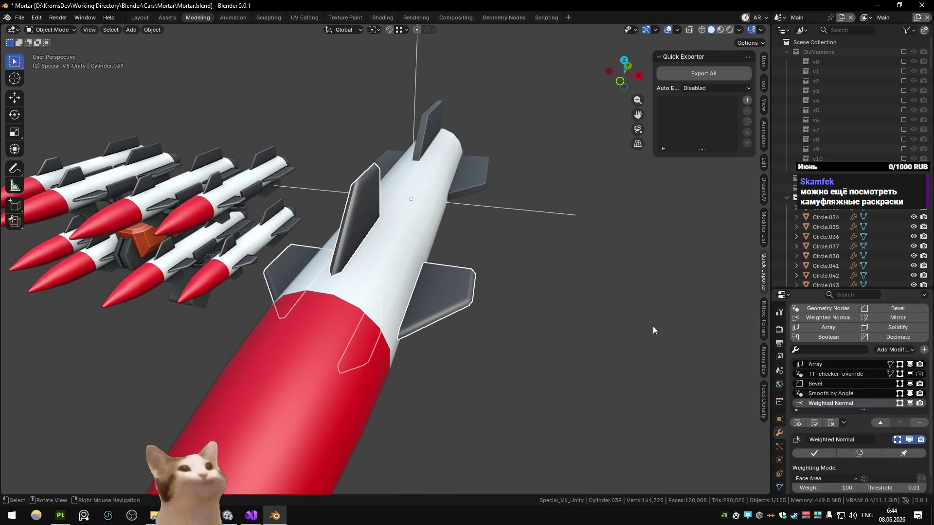
left_click(860, 384)
scroll(871, 459, "down", 2)
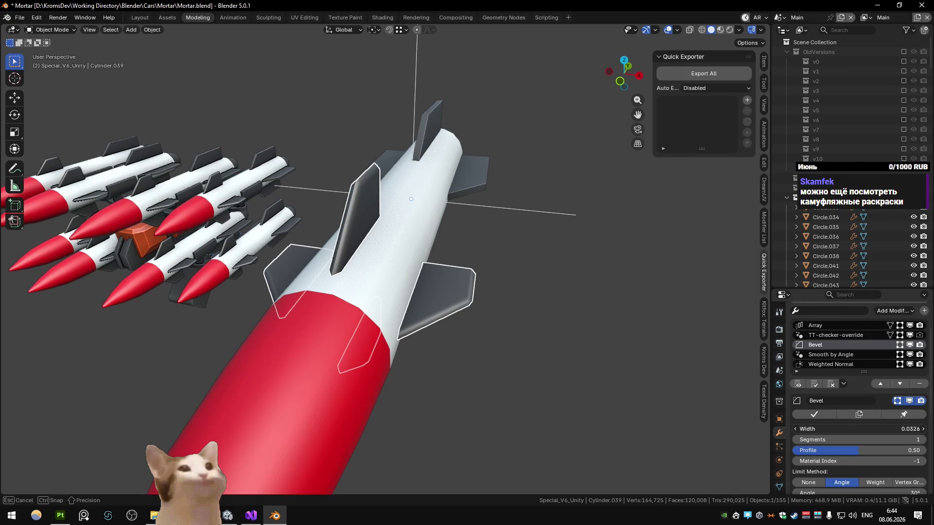
left_click_drag(859, 429, 827, 429)
left_click_drag(571, 302, 556, 267)
key("ctrl+Page_Down")
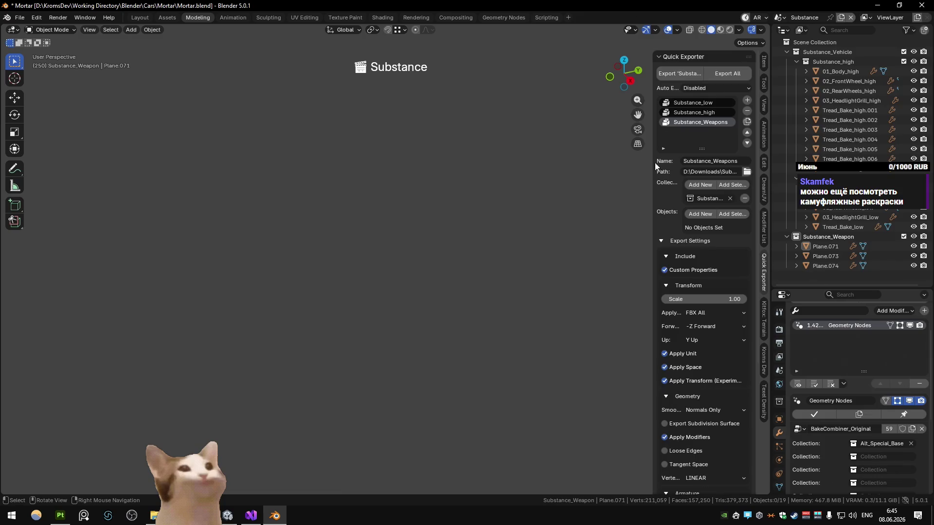
- Reload the updated rocket mesh in Painter and orbit it to see the red section under rotated lighting
left_click(672, 75)
key("alt+Tab")
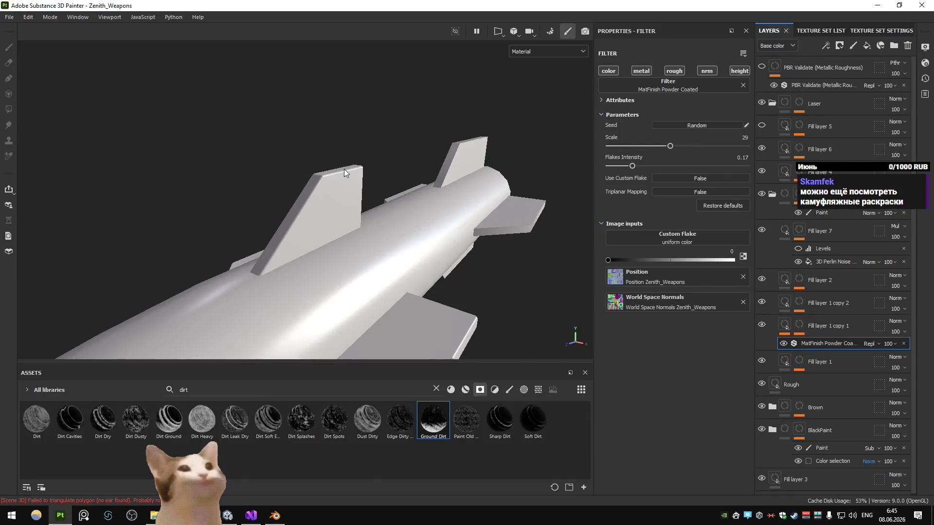
scroll(459, 251, "up", 3)
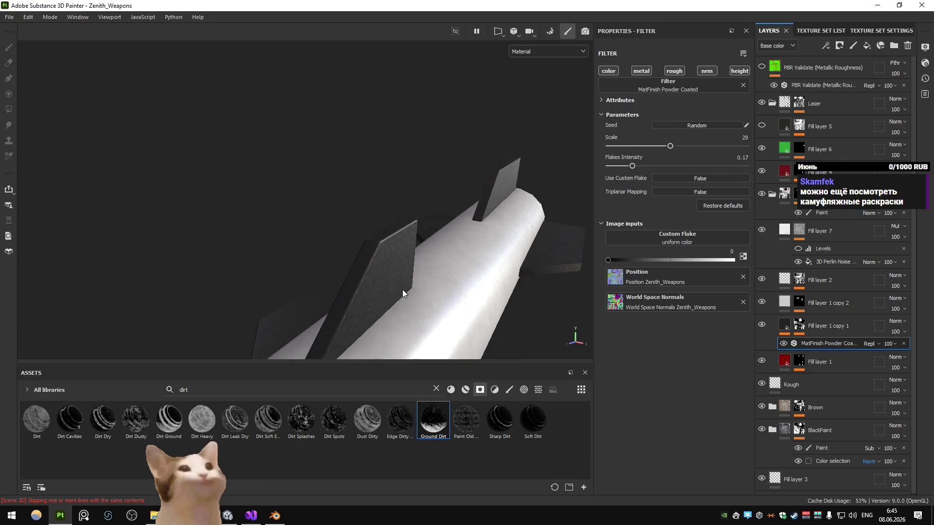
mouse_move(403, 290)
left_mouse_down()
mouse_move(417, 246)
mouse_move(475, 271)
mouse_move(454, 259)
mouse_move(490, 265)
mouse_move(467, 271)
left_mouse_up()
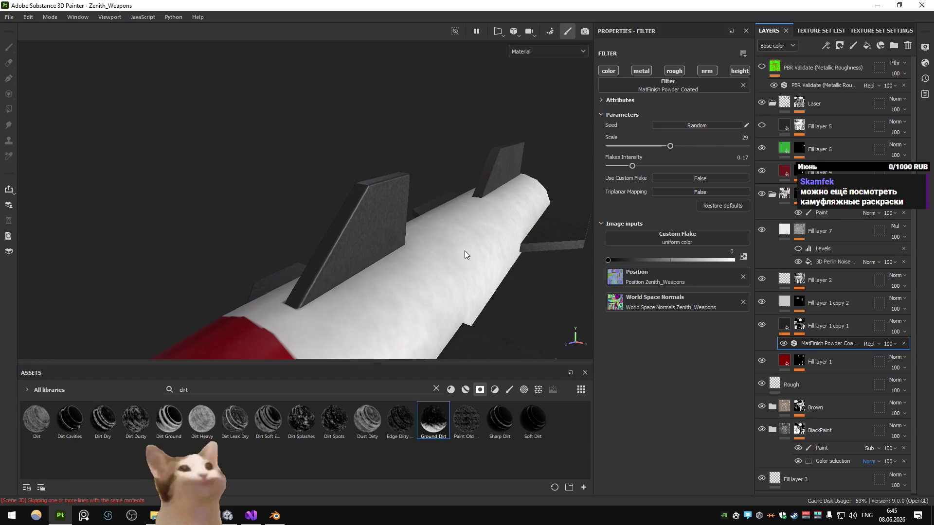
scroll(407, 212, "down", 6)
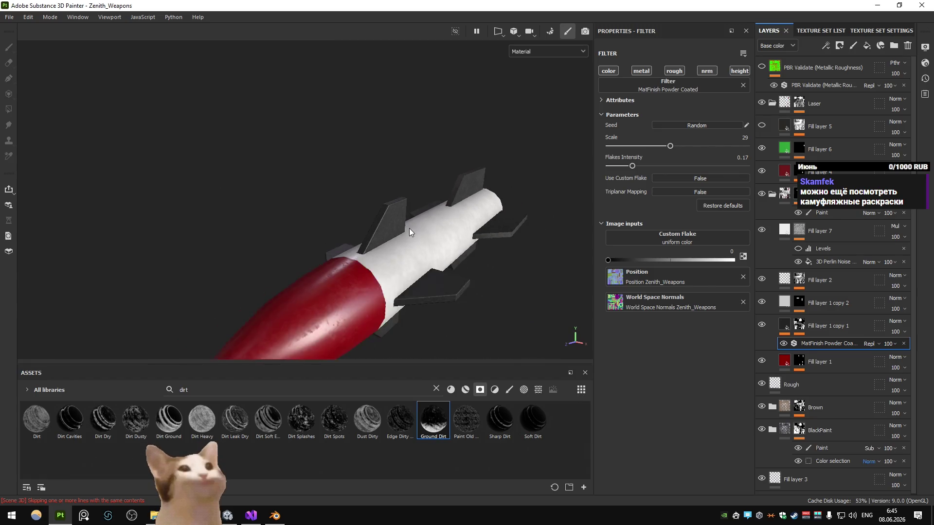
scroll(446, 238, "up", 4)
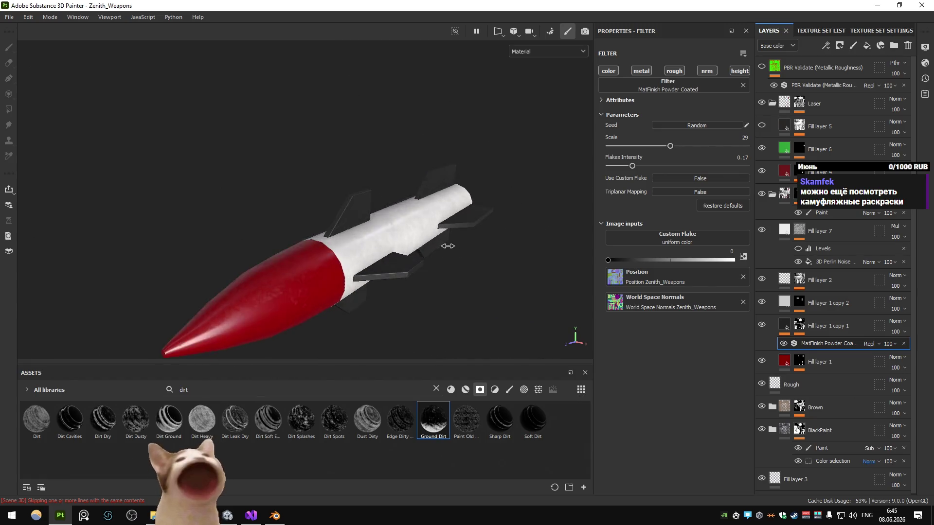
left_click_drag(447, 246, 458, 253)
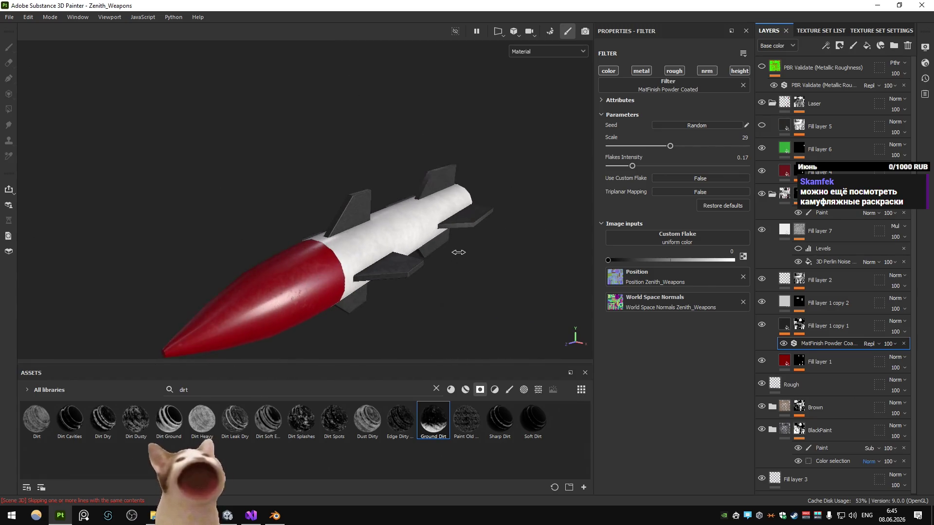
- Check Blender's Main and export scenes, then compare against the textured rocket in Painter
key("alt+Tab")
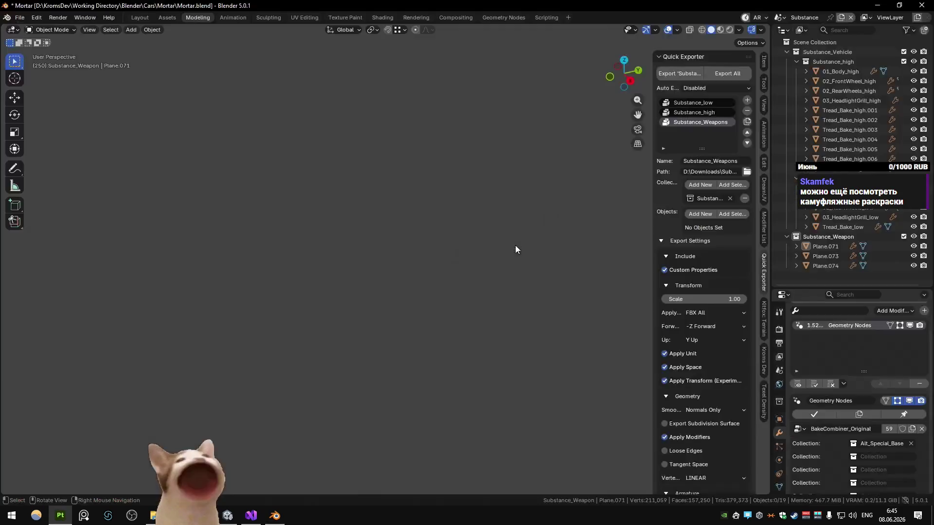
key("ctrl+Page_Down")
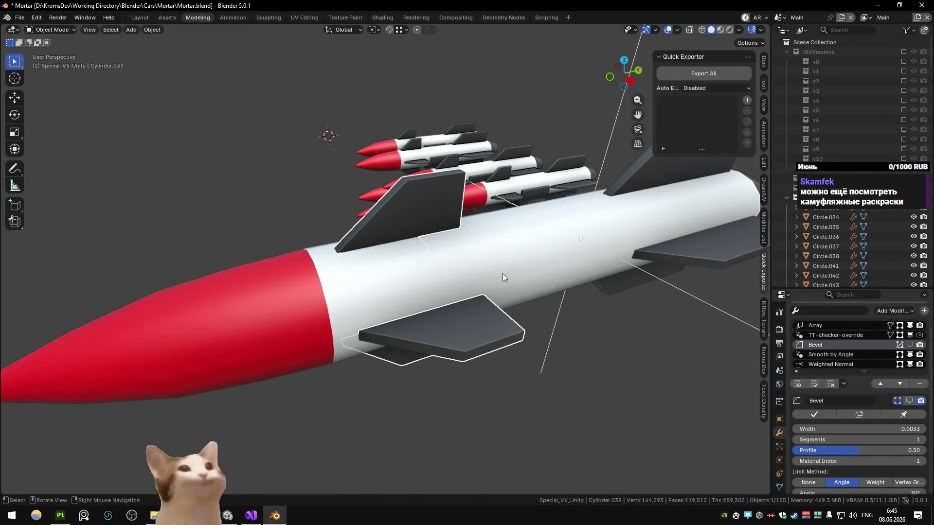
key("ctrl+Page_Up")
key("alt+Tab")
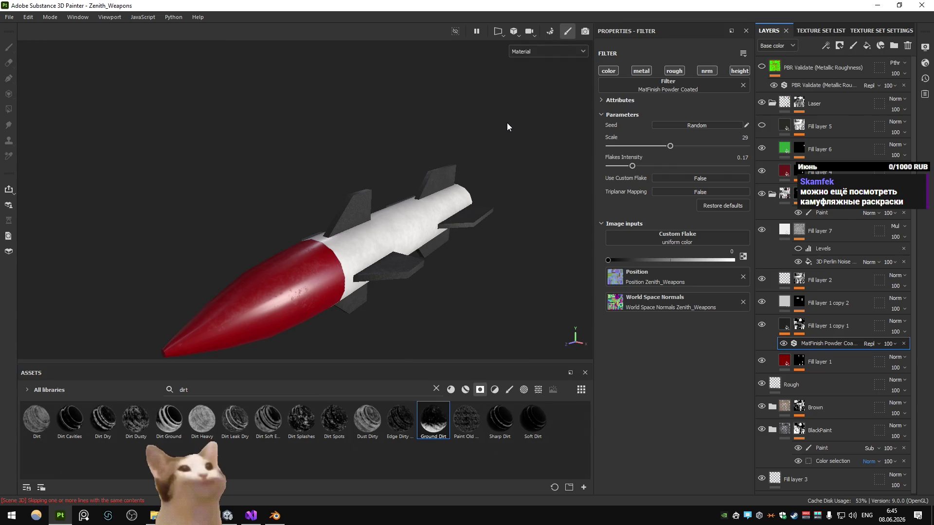
key("alt+Tab")
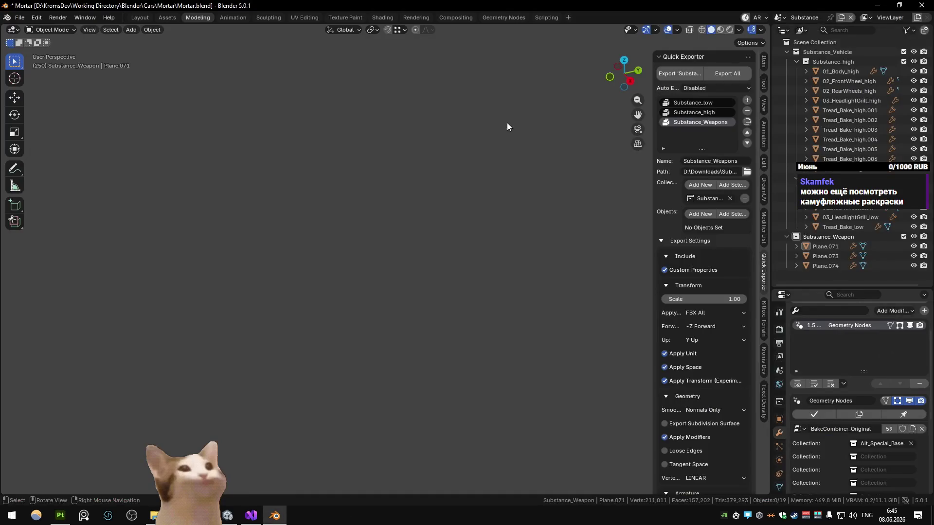
key("alt+Tab")
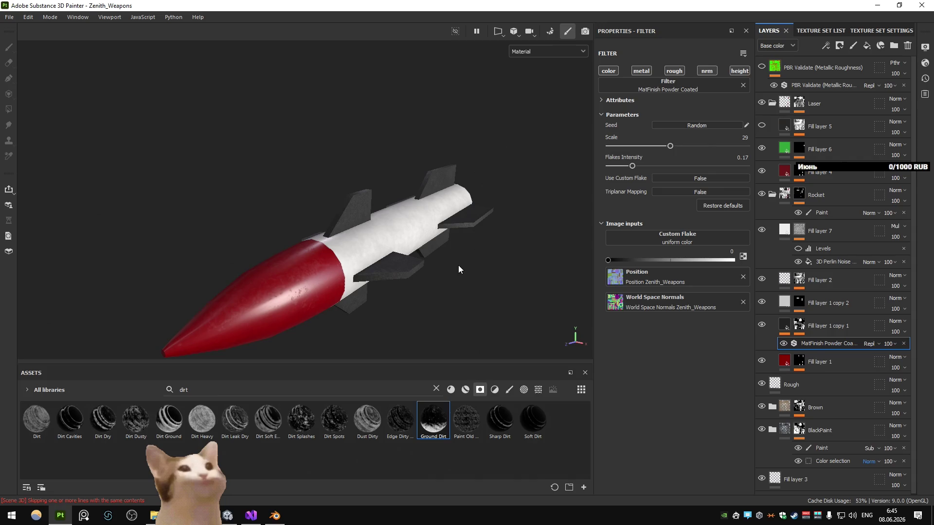
mouse_move(458, 269)
left_mouse_down()
mouse_move(308, 208)
mouse_move(350, 208)
mouse_move(366, 247)
mouse_move(352, 290)
mouse_move(461, 307)
mouse_move(268, 290)
mouse_move(244, 264)
mouse_move(248, 243)
mouse_move(418, 253)
mouse_move(325, 259)
left_mouse_up()
- Center the rocket, preview the baked mesh maps, then return the viewport to Material mode
scroll(410, 267, "up", 5)
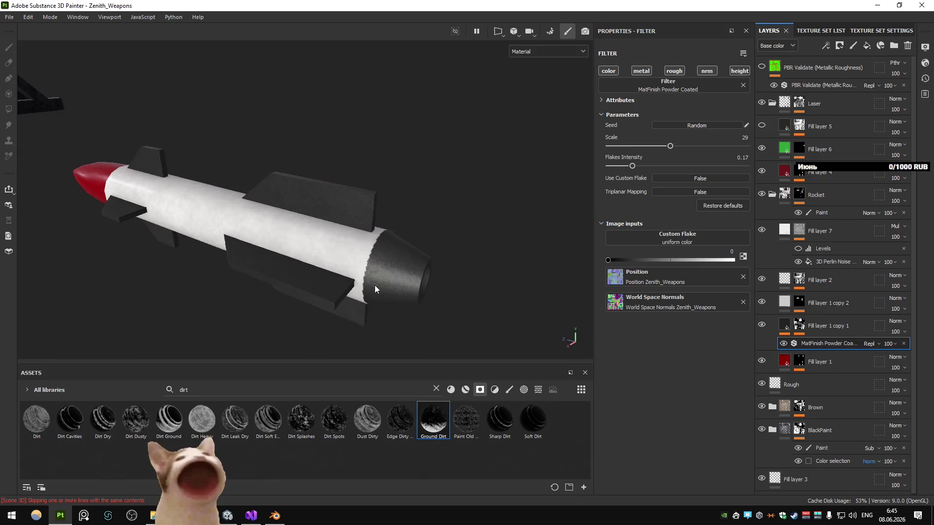
scroll(374, 289, "down", 10)
mouse_move(413, 211)
left_mouse_down()
mouse_move(434, 242)
mouse_move(302, 244)
mouse_move(416, 248)
mouse_move(271, 259)
mouse_move(407, 200)
mouse_move(273, 238)
mouse_move(436, 177)
mouse_move(313, 204)
mouse_move(202, 267)
mouse_move(80, 188)
mouse_move(118, 202)
mouse_move(302, 156)
left_mouse_up()
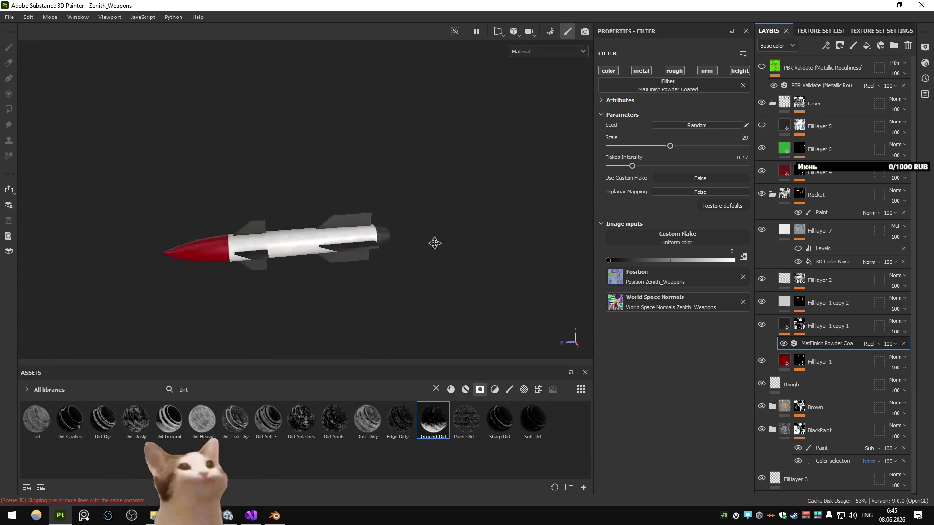
scroll(434, 243, "down", 5)
key("b")
key("b")
left_click(549, 51)
left_click(535, 77)
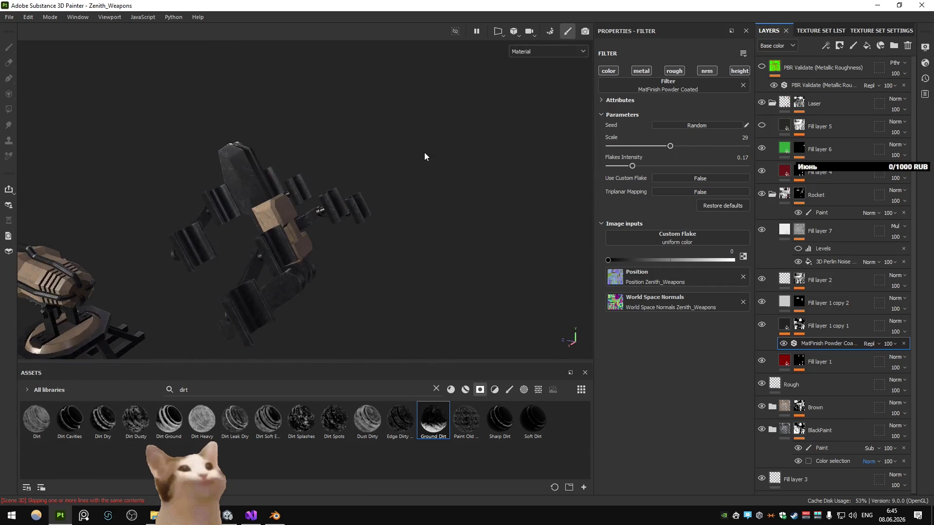
mouse_move(425, 157)
left_mouse_down()
mouse_move(330, 200)
mouse_move(302, 225)
mouse_move(252, 238)
mouse_move(293, 170)
mouse_move(352, 273)
mouse_move(374, 247)
mouse_move(246, 240)
mouse_move(446, 210)
mouse_move(386, 254)
mouse_move(421, 260)
mouse_move(409, 261)
mouse_move(335, 218)
left_mouse_up()
- Remove unused resources from the project via File, then close Substance Painter
left_click(9, 17)
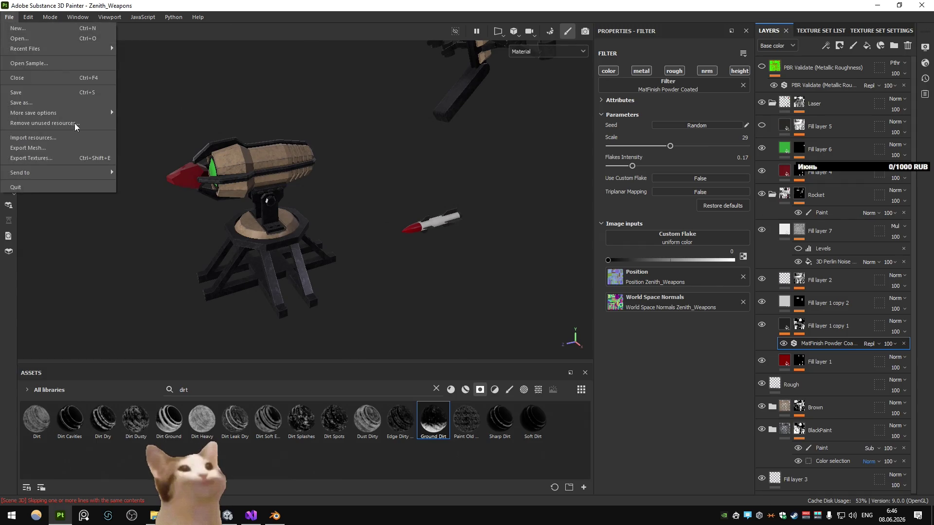
left_click(73, 124)
left_click(428, 263)
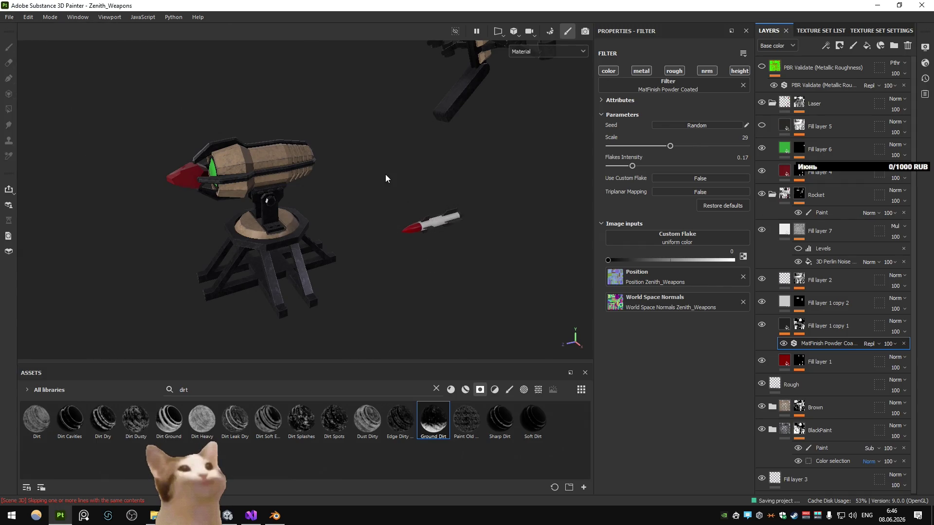
mouse_move(385, 174)
left_mouse_down()
mouse_move(378, 155)
mouse_move(469, 167)
mouse_move(363, 136)
mouse_move(370, 161)
left_mouse_up()
key("alt+F4")
left_click(365, 269)
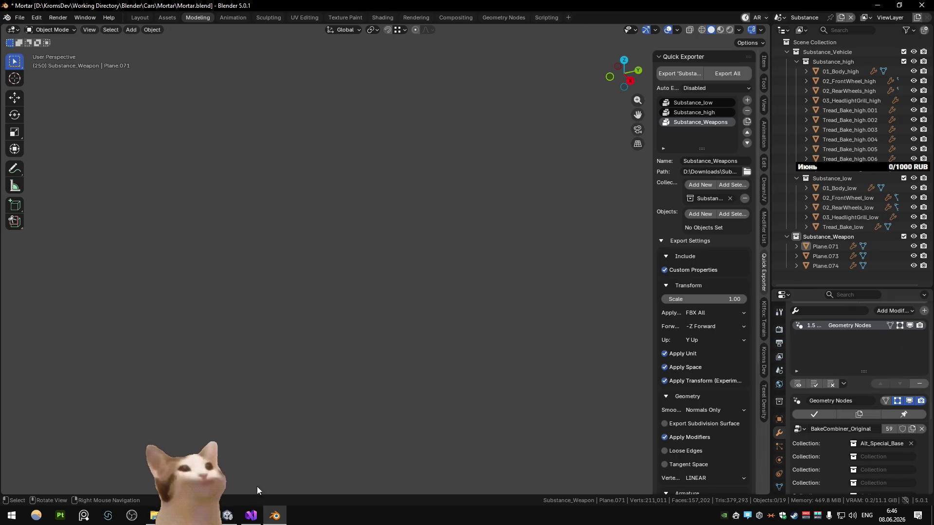
- Check Unity, then in Blender frame the tower, tank and rocket rack and play the rack animation
left_click(227, 516)
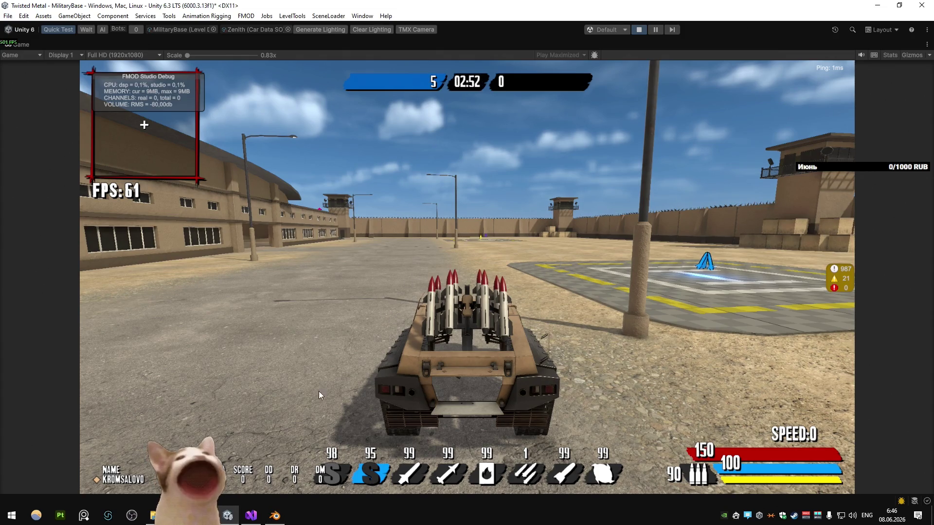
key("alt+Tab")
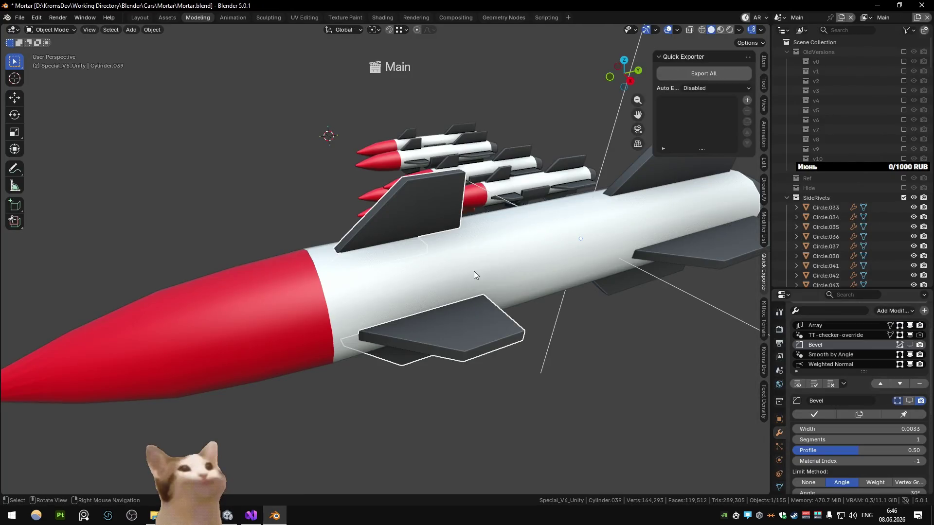
key("Home")
key("space")
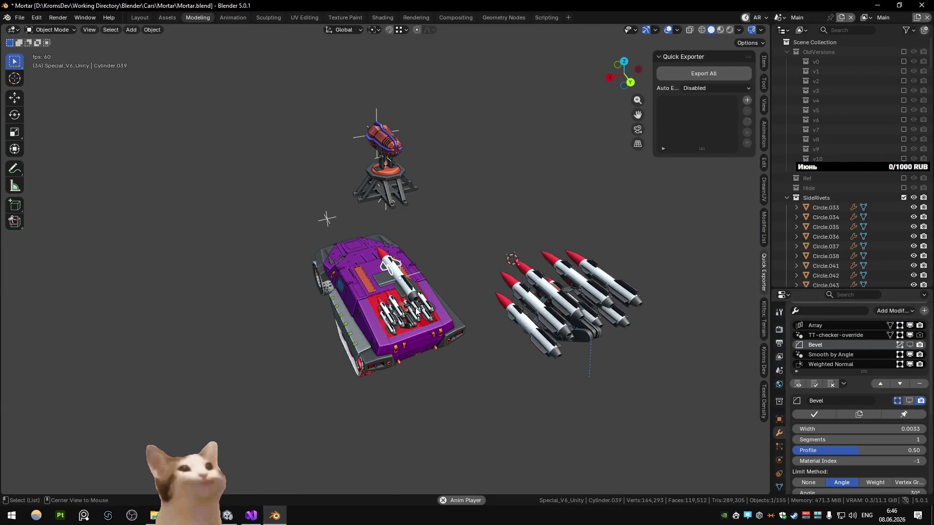
middle_click(416, 312, "alt")
scroll(346, 232, "down", 3)
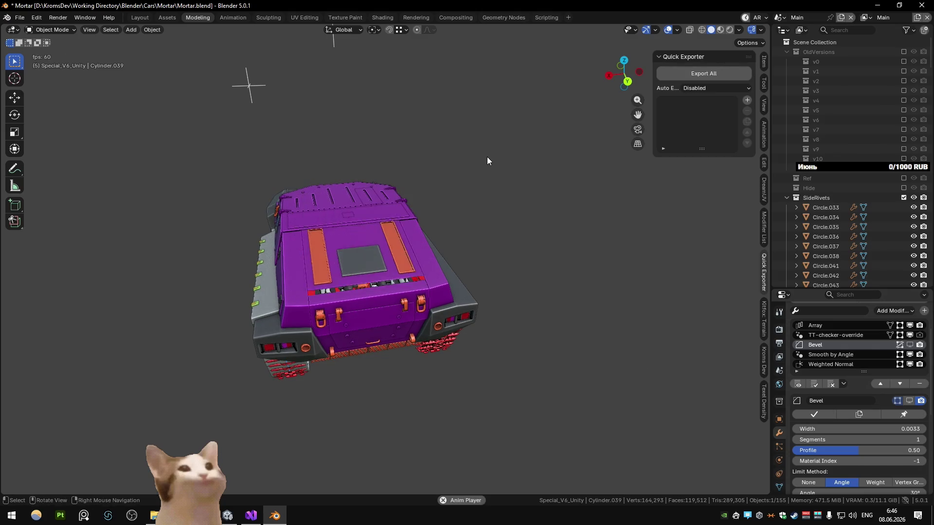
- Stop playback at frame 116 with the rack raised, select the tank body and orbit closer
key("space")
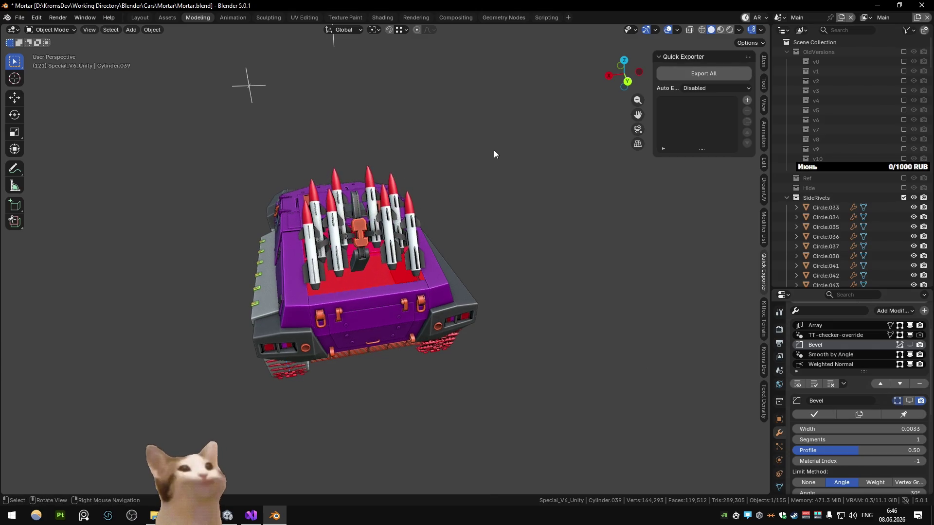
key("space")
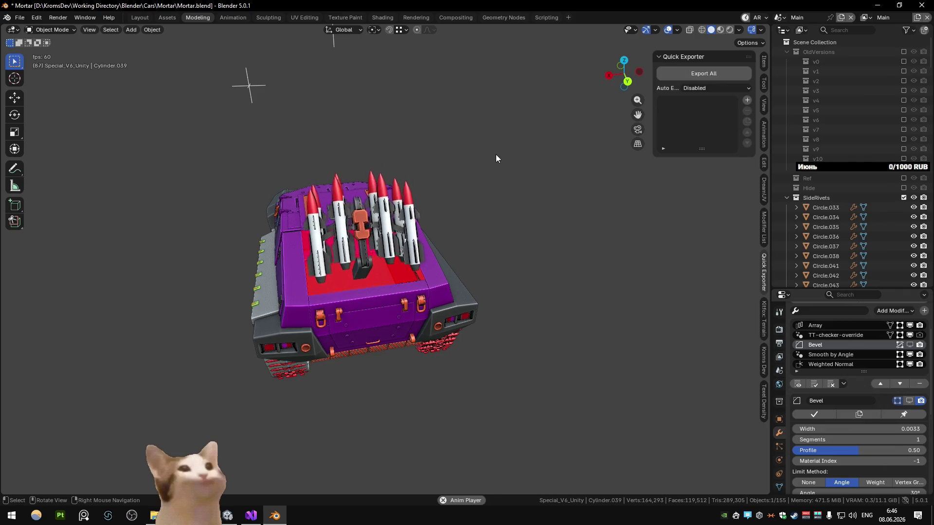
key("space")
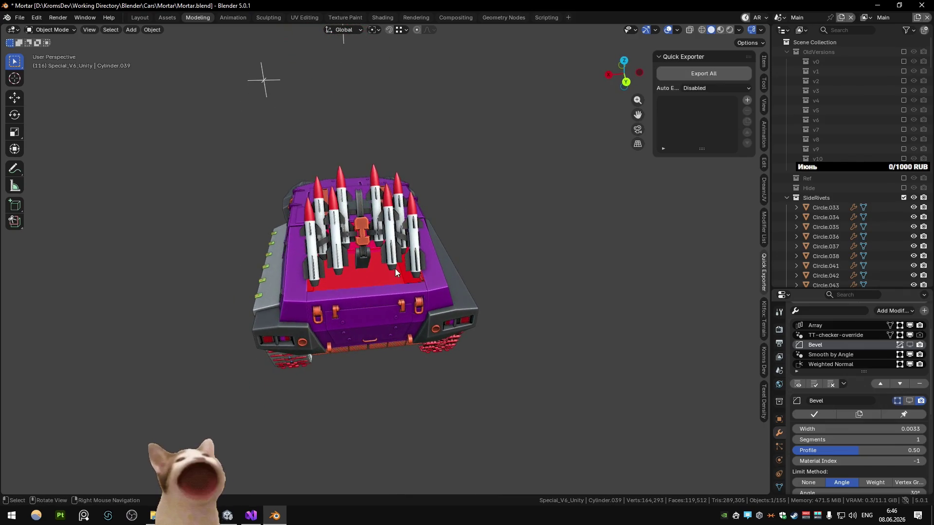
left_click(358, 265)
mouse_move(358, 266)
left_mouse_down()
mouse_move(448, 232)
mouse_move(543, 226)
mouse_move(421, 227)
mouse_move(352, 253)
mouse_move(362, 271)
left_mouse_up()
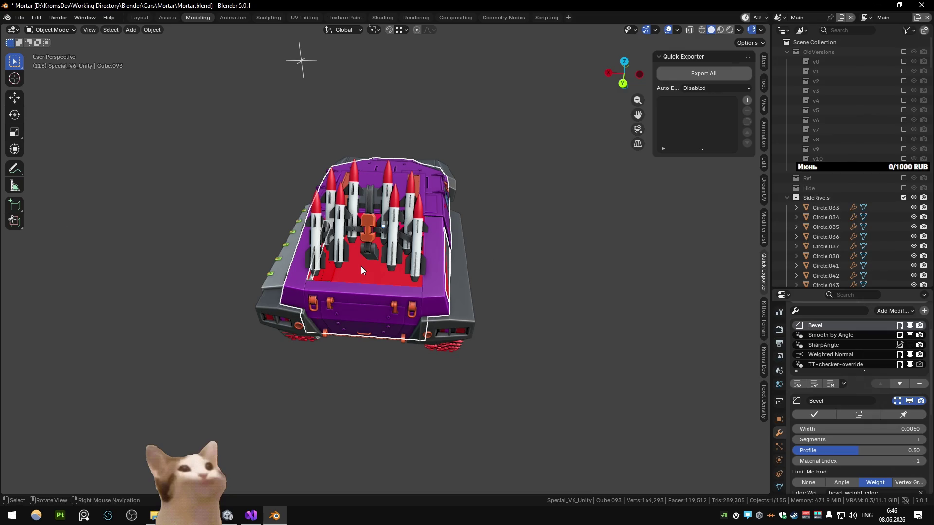
mouse_move(361, 267)
left_mouse_down()
mouse_move(375, 233)
mouse_move(349, 241)
mouse_move(345, 280)
mouse_move(422, 308)
mouse_move(351, 311)
mouse_move(467, 301)
mouse_move(296, 319)
mouse_move(475, 343)
mouse_move(453, 309)
mouse_move(373, 304)
mouse_move(370, 339)
mouse_move(223, 334)
mouse_move(287, 317)
left_mouse_up()
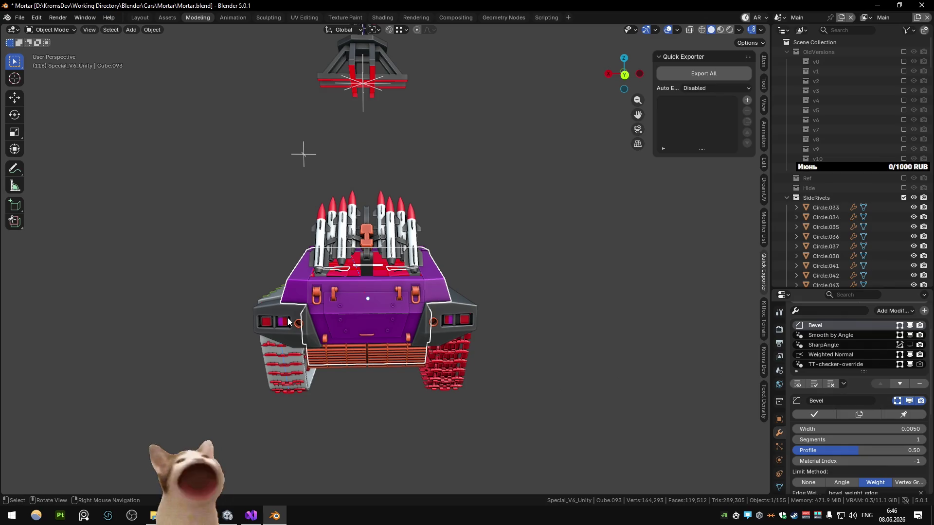